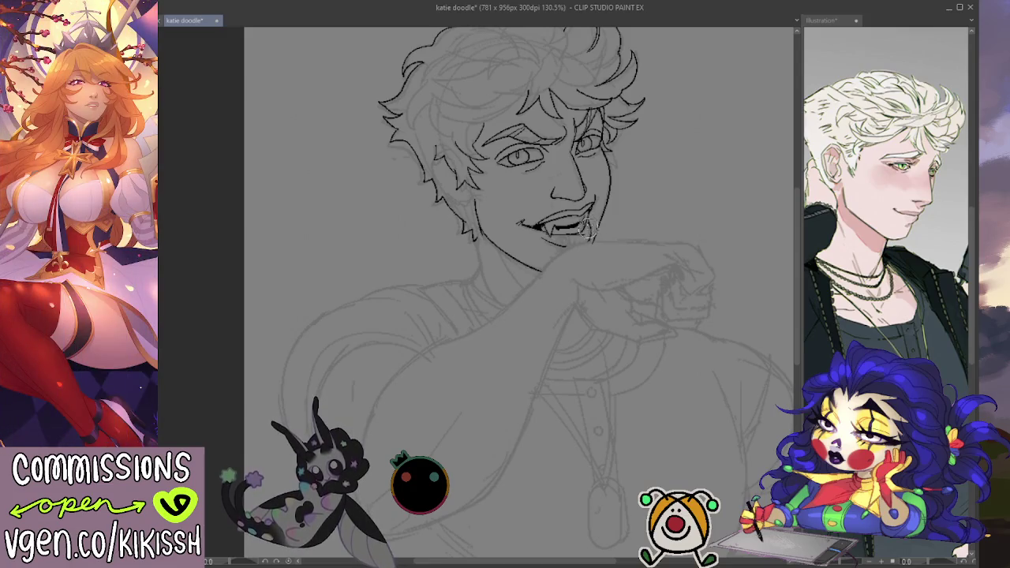
Ink the neck line down from the jaw and the shoulder curve down the left arm
{"action": "left_click_drag", "start_coordinate": [698, 209], "coordinate": [714, 204]}
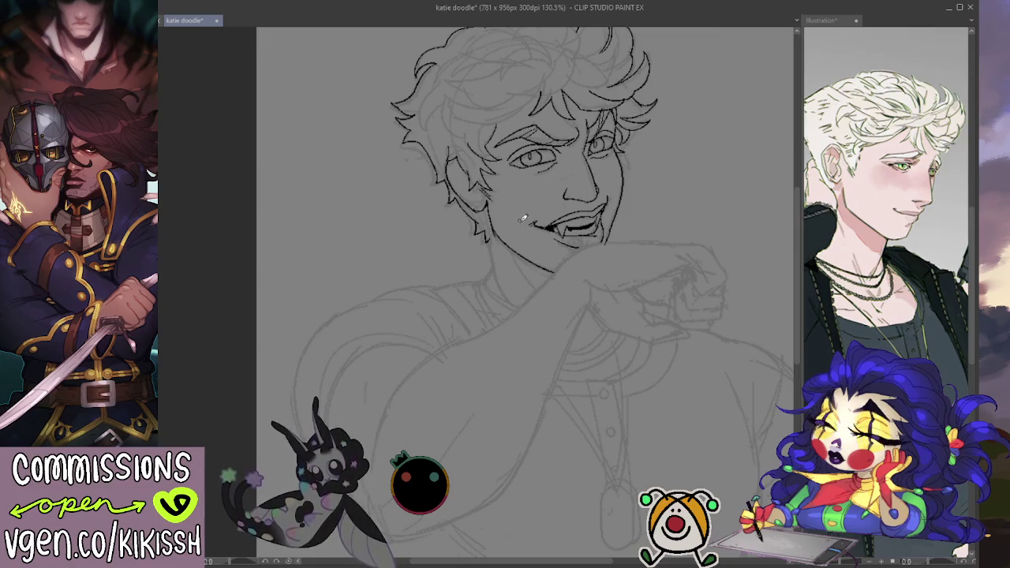
{"action": "scroll", "coordinate": [496, 205], "scroll_direction": "down", "scroll_amount": 1}
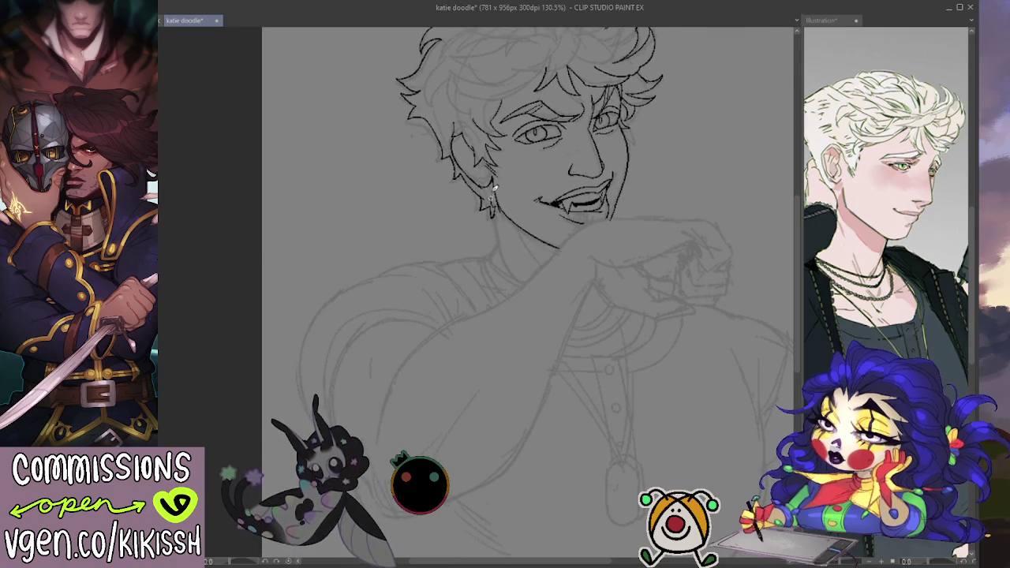
{"action": "left_click_drag", "start_coordinate": [493, 210], "coordinate": [513, 272]}
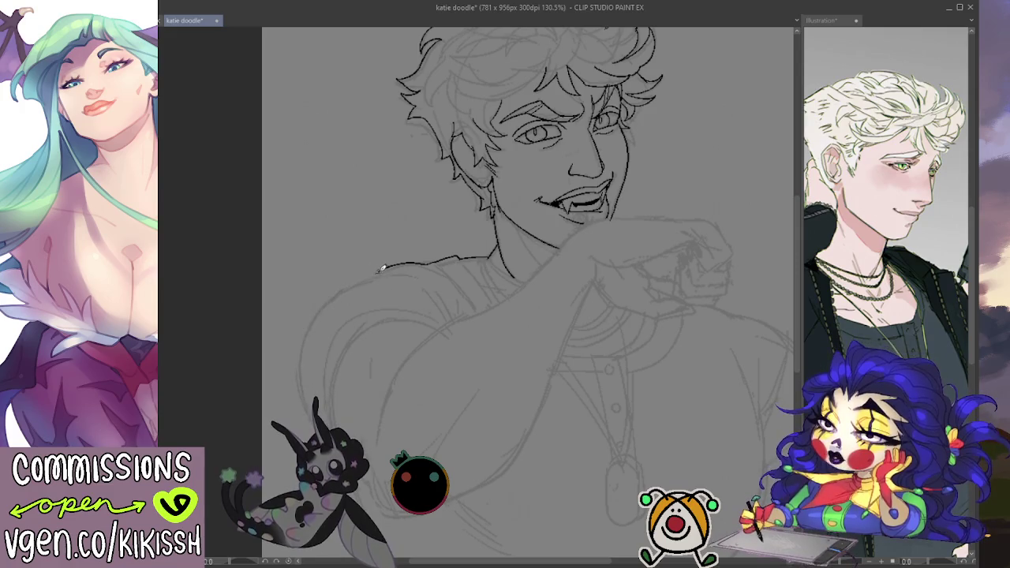
{"action": "left_click_drag", "start_coordinate": [332, 294], "coordinate": [297, 401]}
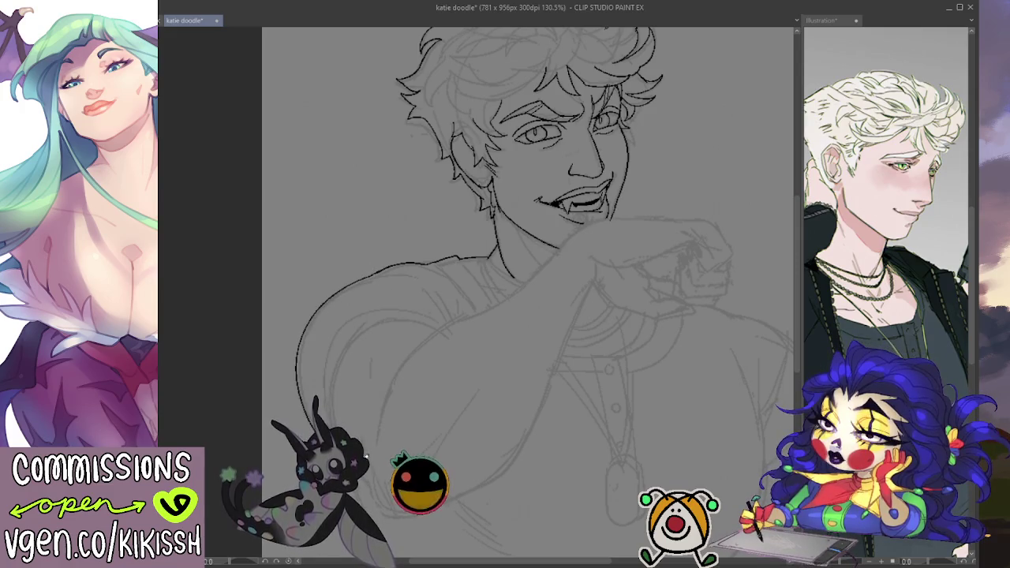
{"action": "scroll", "coordinate": [387, 273], "scroll_direction": "down", "scroll_amount": 5}
{"action": "left_click_drag", "start_coordinate": [300, 250], "coordinate": [360, 321]}
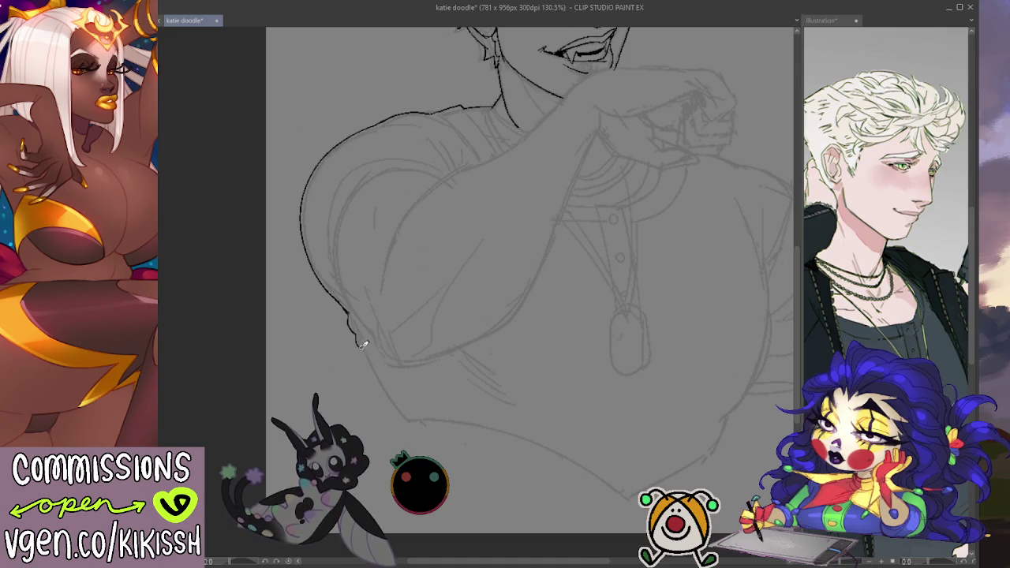
Pan the canvas over the left arm and chest, then back to the face and hair
{"action": "left_click_drag", "start_coordinate": [413, 410], "coordinate": [427, 335]}
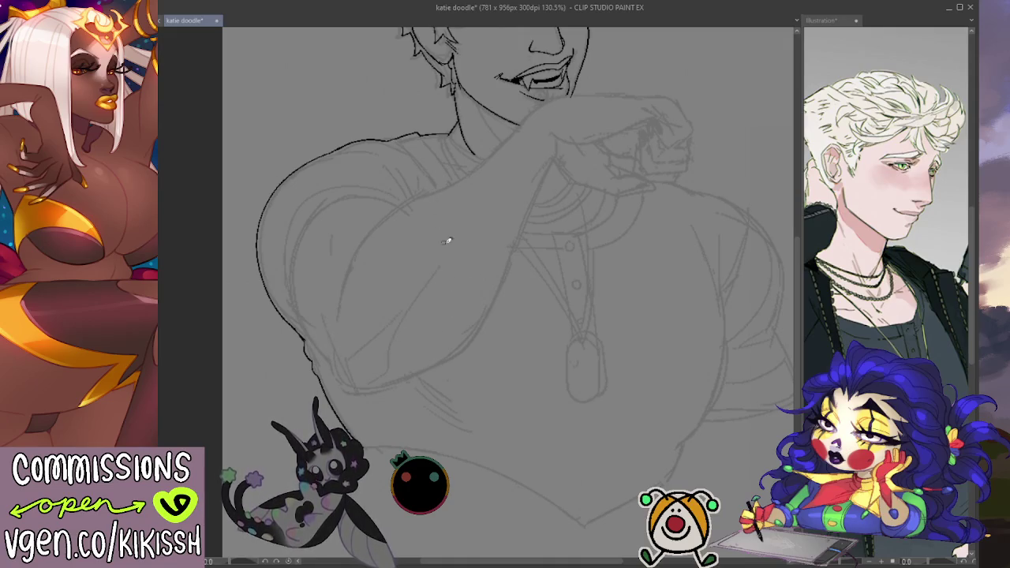
{"action": "left_click_drag", "start_coordinate": [398, 178], "coordinate": [474, 239]}
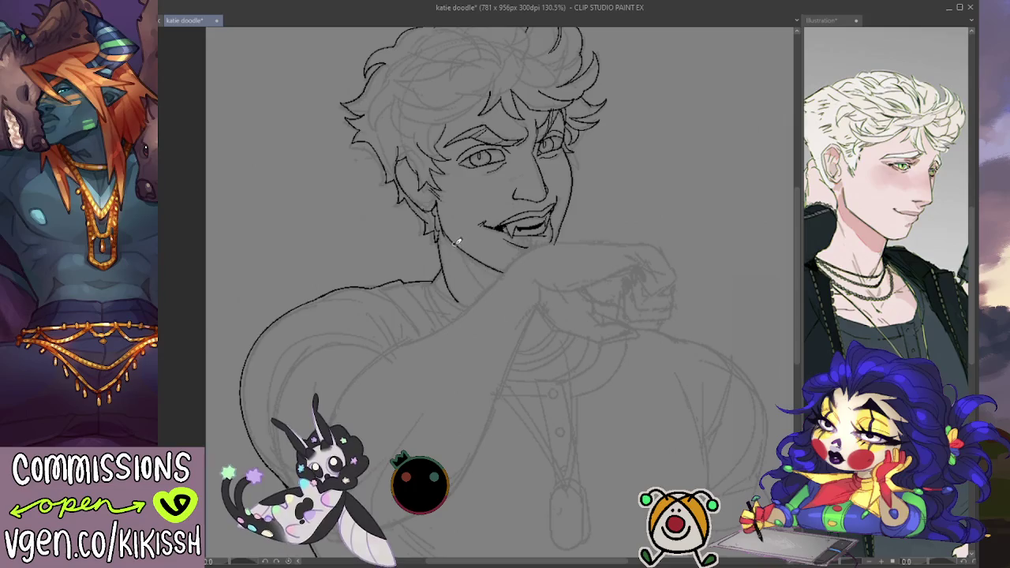
{"action": "left_click_drag", "start_coordinate": [464, 239], "coordinate": [482, 284]}
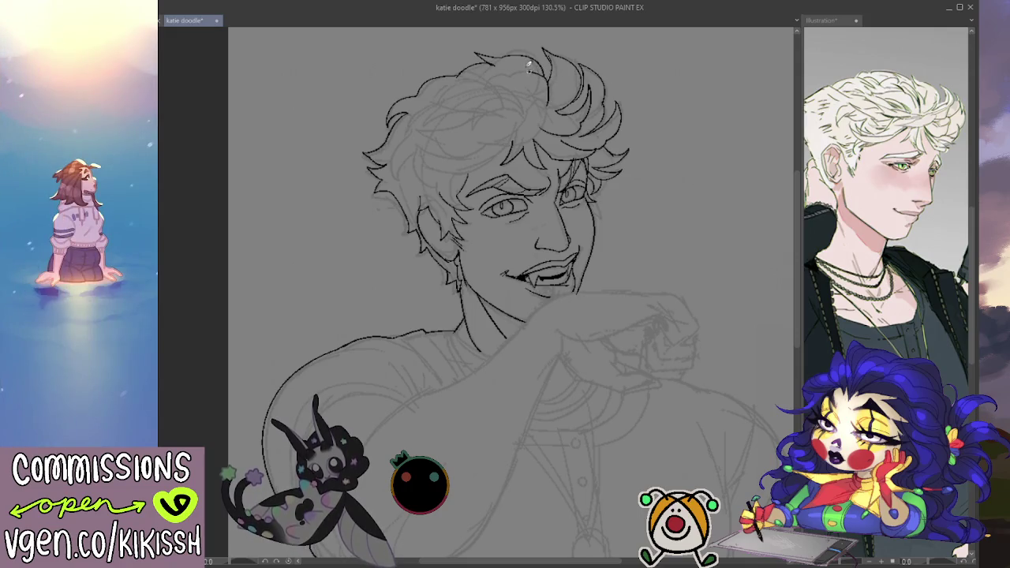
Ink curls and a short strand on the right side of the hair, then check the reference illustration
{"action": "left_click_drag", "start_coordinate": [494, 71], "coordinate": [531, 104]}
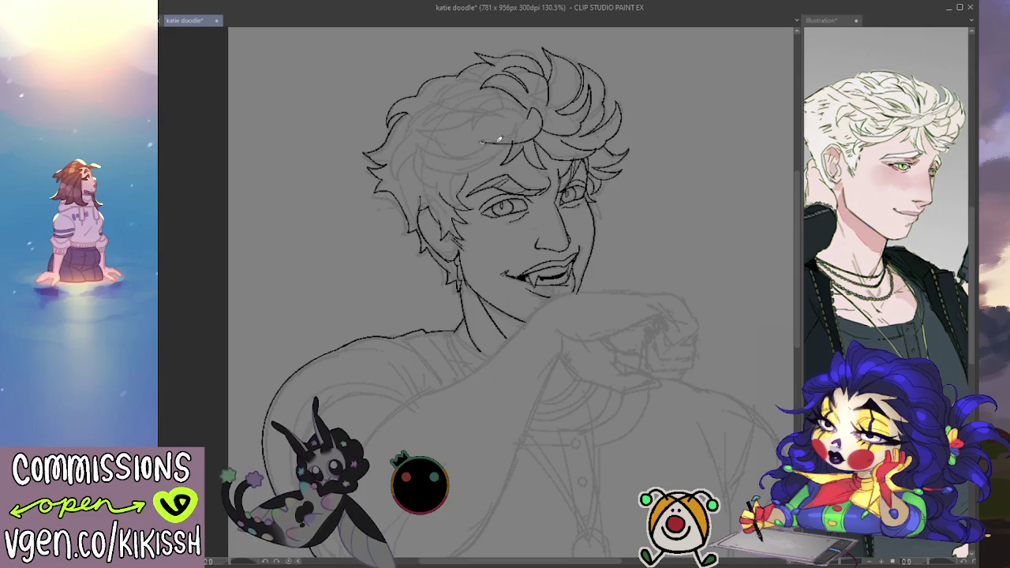
{"action": "left_click_drag", "start_coordinate": [489, 94], "coordinate": [477, 118]}
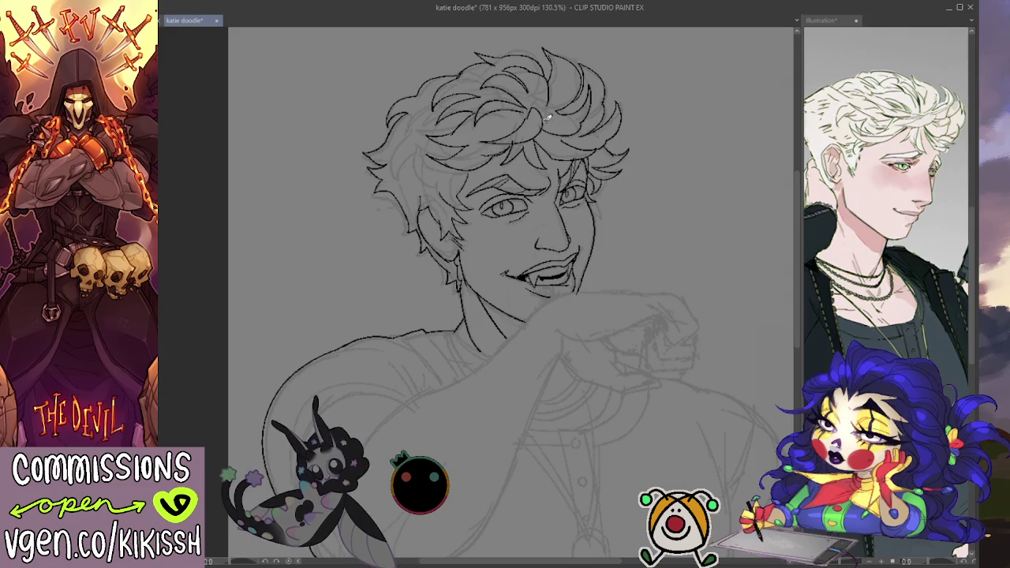
{"action": "left_click_drag", "start_coordinate": [584, 133], "coordinate": [629, 152]}
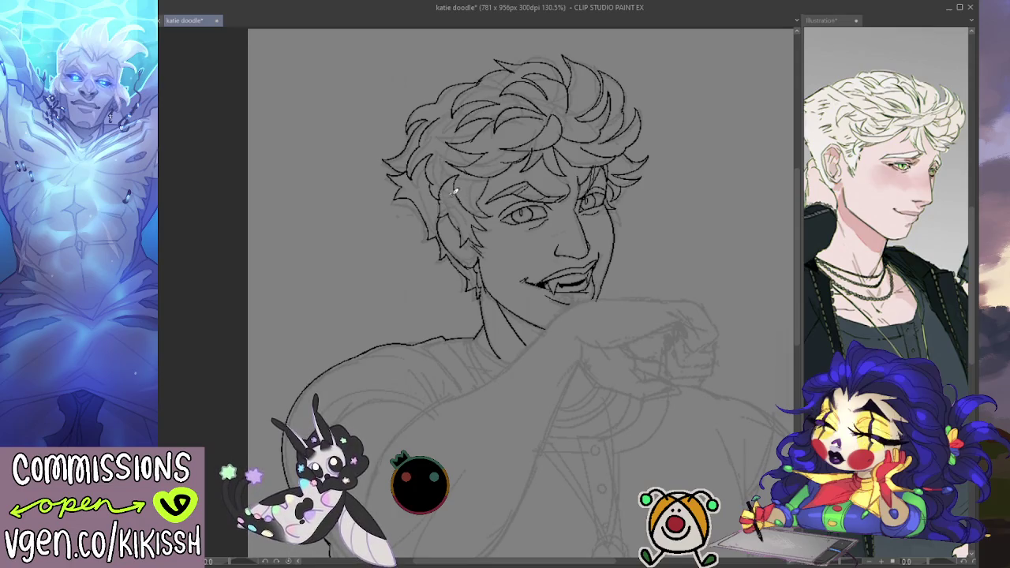
{"action": "left_click", "coordinate": [870, 242]}
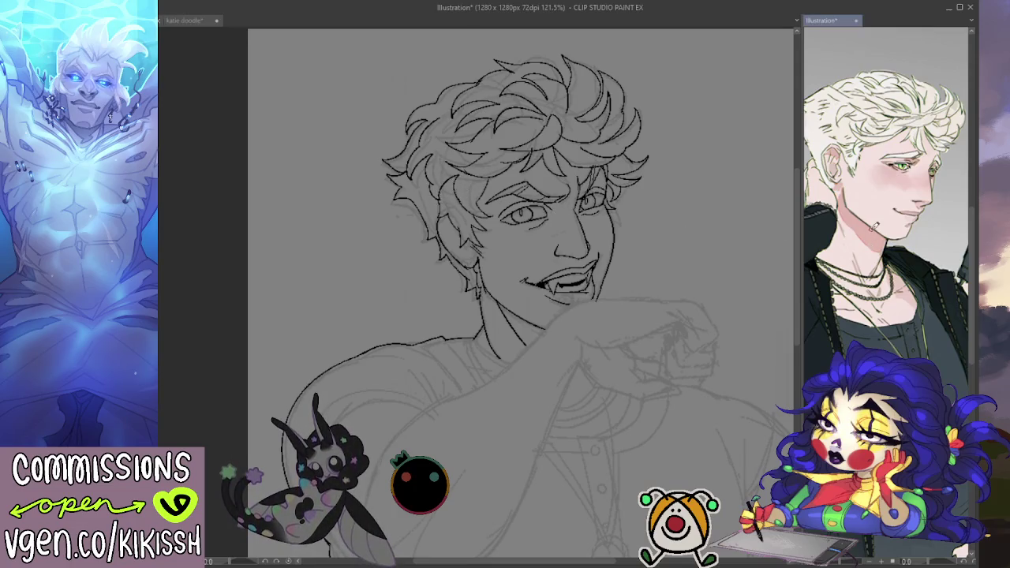
{"action": "scroll", "coordinate": [876, 249], "scroll_direction": "up", "scroll_amount": 2}
{"action": "scroll", "coordinate": [877, 253], "scroll_direction": "up", "scroll_amount": 2}
{"action": "scroll", "coordinate": [877, 253], "scroll_direction": "up", "scroll_amount": 1}
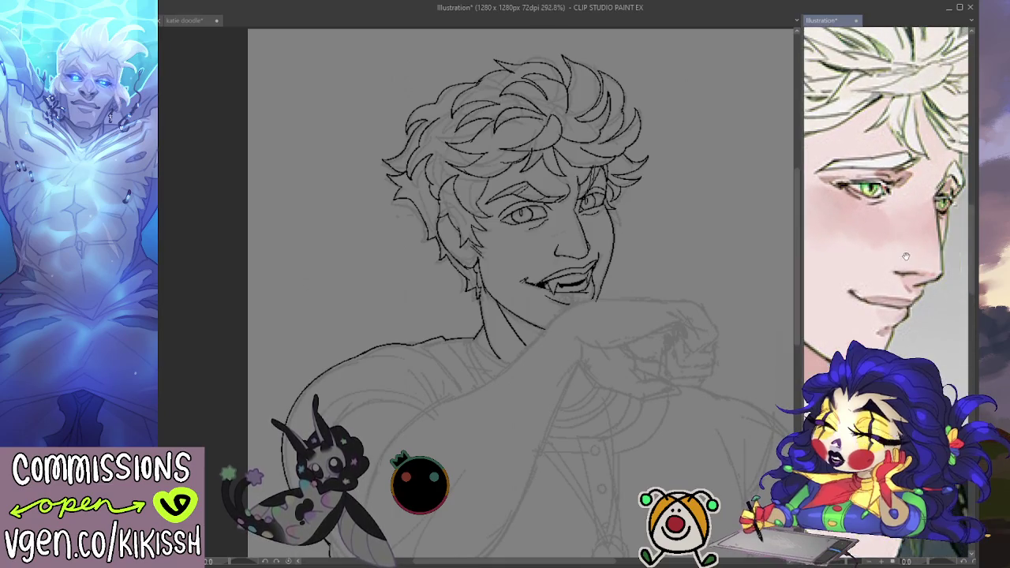
{"action": "scroll", "coordinate": [880, 221], "scroll_direction": "up", "scroll_amount": 2}
{"action": "scroll", "coordinate": [882, 197], "scroll_direction": "up", "scroll_amount": 1}
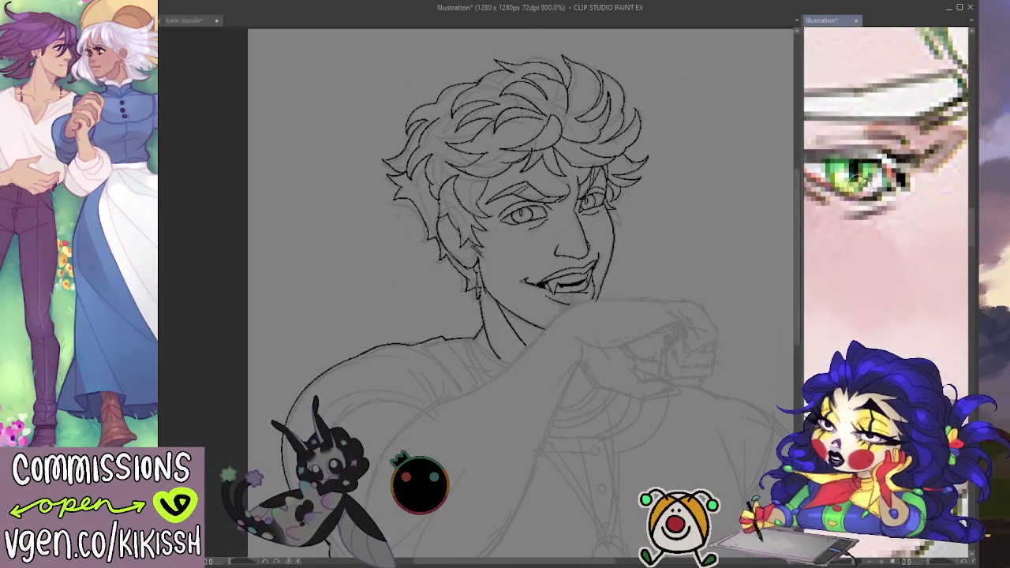
{"action": "scroll", "coordinate": [880, 191], "scroll_direction": "up", "scroll_amount": 1}
{"action": "scroll", "coordinate": [883, 191], "scroll_direction": "down", "scroll_amount": 1}
{"action": "scroll", "coordinate": [890, 197], "scroll_direction": "down", "scroll_amount": 1}
{"action": "scroll", "coordinate": [896, 201], "scroll_direction": "down", "scroll_amount": 1}
{"action": "scroll", "coordinate": [899, 200], "scroll_direction": "down", "scroll_amount": 1}
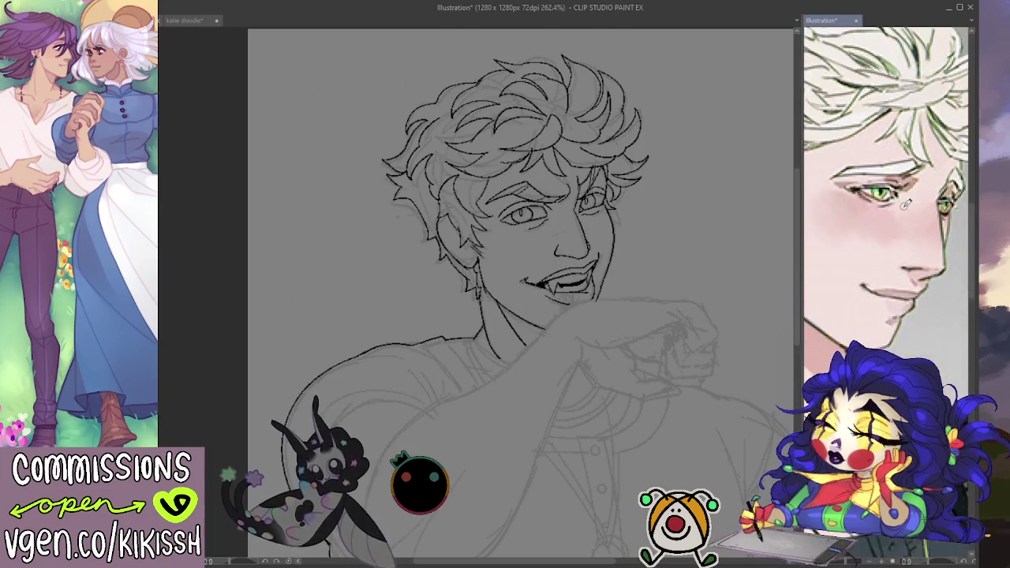
{"action": "scroll", "coordinate": [883, 213], "scroll_direction": "down", "scroll_amount": 1}
{"action": "scroll", "coordinate": [860, 236], "scroll_direction": "down", "scroll_amount": 1}
{"action": "scroll", "coordinate": [810, 270], "scroll_direction": "up", "scroll_amount": 2}
{"action": "left_click_drag", "start_coordinate": [811, 269], "coordinate": [795, 319]}
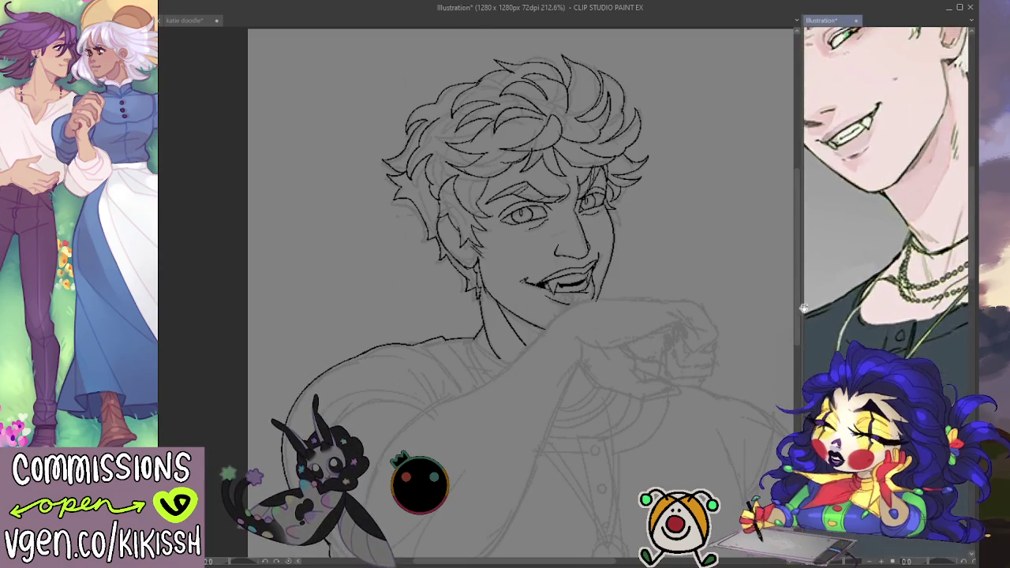
{"action": "scroll", "coordinate": [795, 319], "scroll_direction": "down", "scroll_amount": 1}
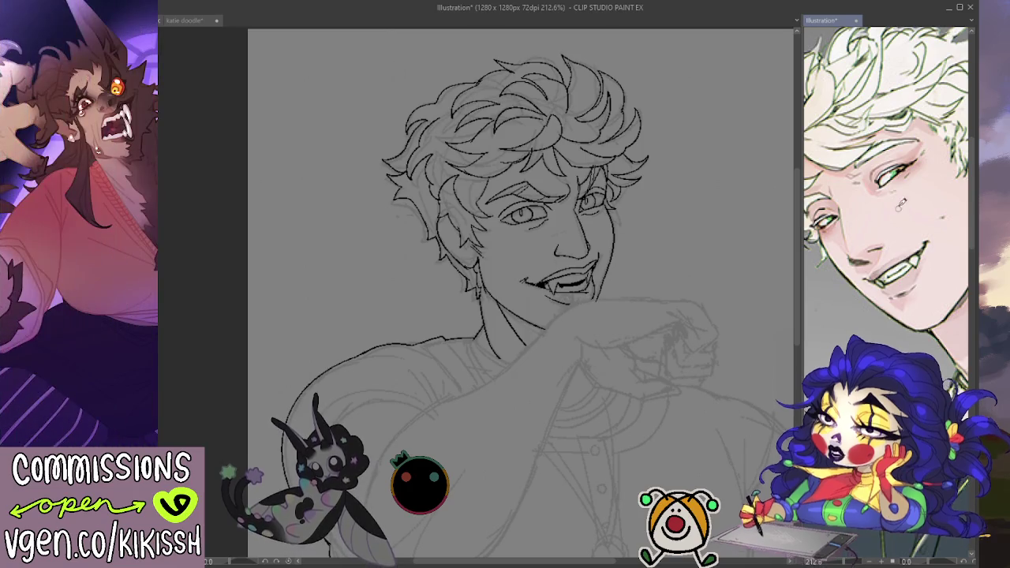
{"action": "scroll", "coordinate": [912, 180], "scroll_direction": "up", "scroll_amount": 2}
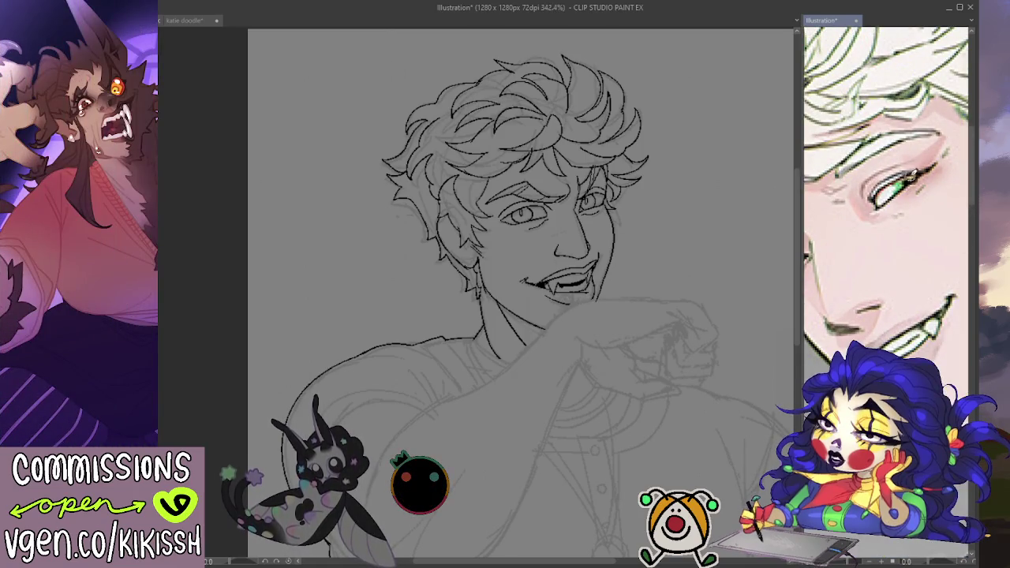
{"action": "scroll", "coordinate": [919, 243], "scroll_direction": "down", "scroll_amount": 2}
{"action": "scroll", "coordinate": [918, 243], "scroll_direction": "down", "scroll_amount": 10}
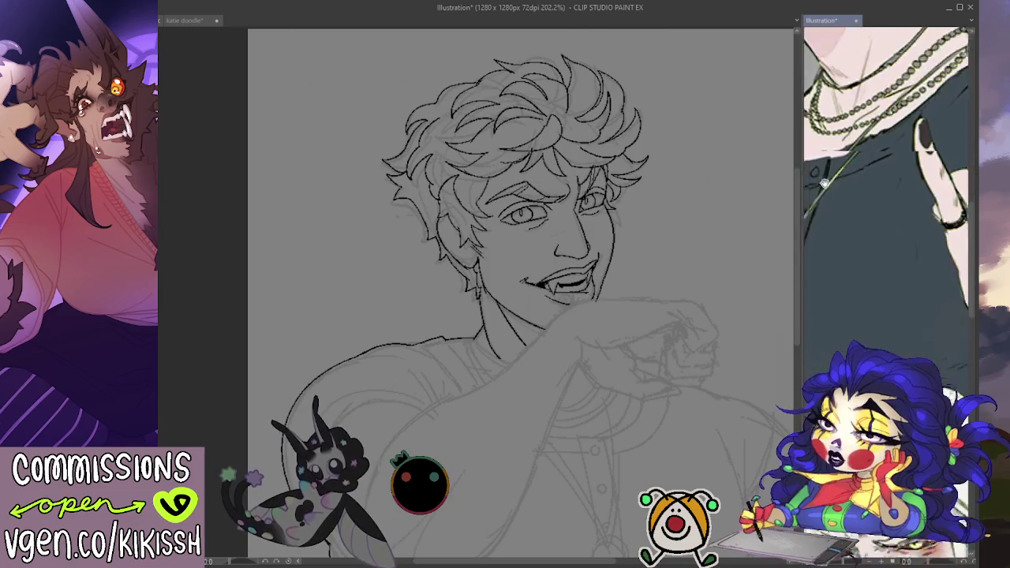
{"action": "scroll", "coordinate": [907, 280], "scroll_direction": "up", "scroll_amount": 1}
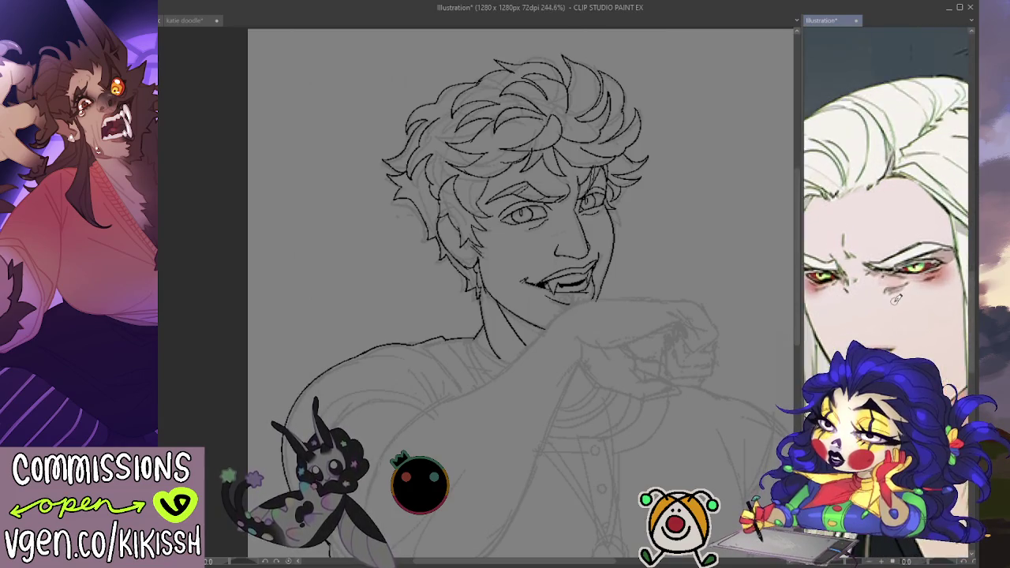
{"action": "scroll", "coordinate": [899, 292], "scroll_direction": "up", "scroll_amount": 1}
{"action": "scroll", "coordinate": [891, 307], "scroll_direction": "up", "scroll_amount": 1}
{"action": "left_click_drag", "start_coordinate": [892, 307], "coordinate": [904, 305]}
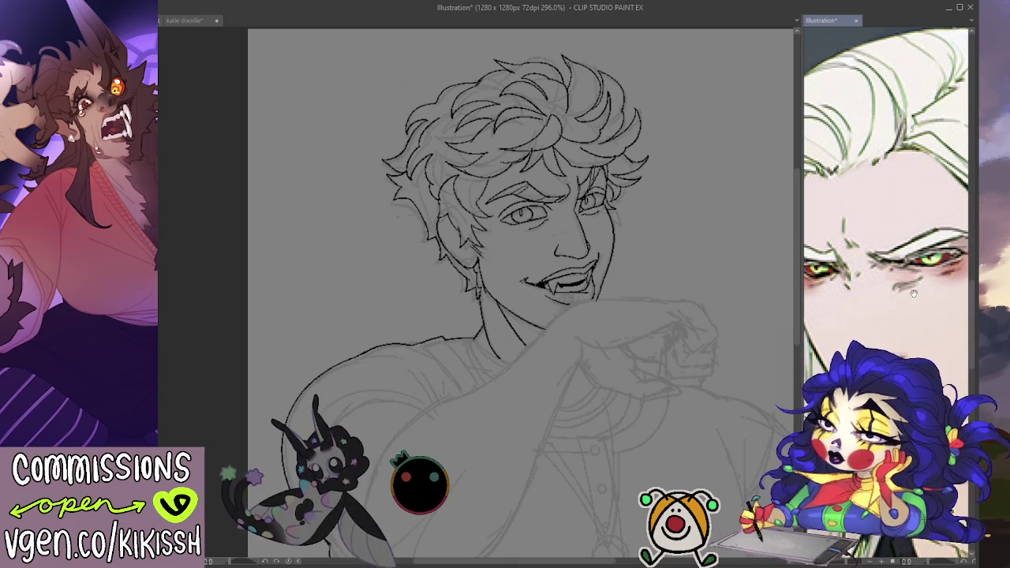
{"action": "scroll", "coordinate": [913, 284], "scroll_direction": "up", "scroll_amount": 1}
{"action": "scroll", "coordinate": [910, 284], "scroll_direction": "down", "scroll_amount": 2}
{"action": "scroll", "coordinate": [909, 283], "scroll_direction": "down", "scroll_amount": 2}
{"action": "scroll", "coordinate": [909, 284], "scroll_direction": "down", "scroll_amount": 2}
{"action": "scroll", "coordinate": [915, 286], "scroll_direction": "up", "scroll_amount": 2}
{"action": "scroll", "coordinate": [931, 292], "scroll_direction": "up", "scroll_amount": 1}
{"action": "scroll", "coordinate": [947, 296], "scroll_direction": "up", "scroll_amount": 1}
{"action": "scroll", "coordinate": [951, 298], "scroll_direction": "down", "scroll_amount": 1}
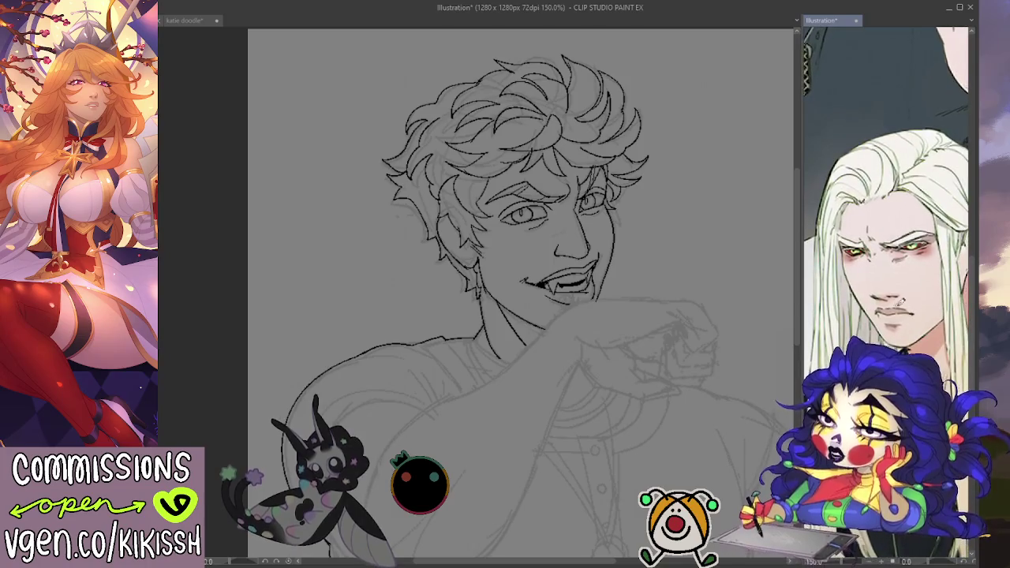
{"action": "scroll", "coordinate": [950, 315], "scroll_direction": "down", "scroll_amount": 1}
{"action": "scroll", "coordinate": [949, 347], "scroll_direction": "up", "scroll_amount": 1}
{"action": "scroll", "coordinate": [949, 347], "scroll_direction": "up", "scroll_amount": 1}
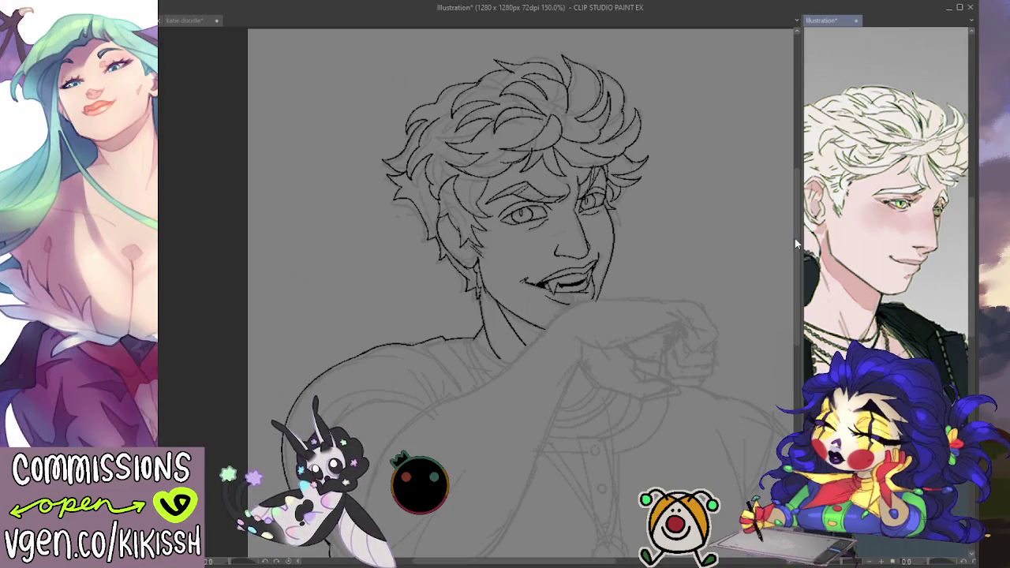
Return to the katie doodle drawing and ink the shoulder line from the neck downward
{"action": "key", "text": "ctrl+Tab"}
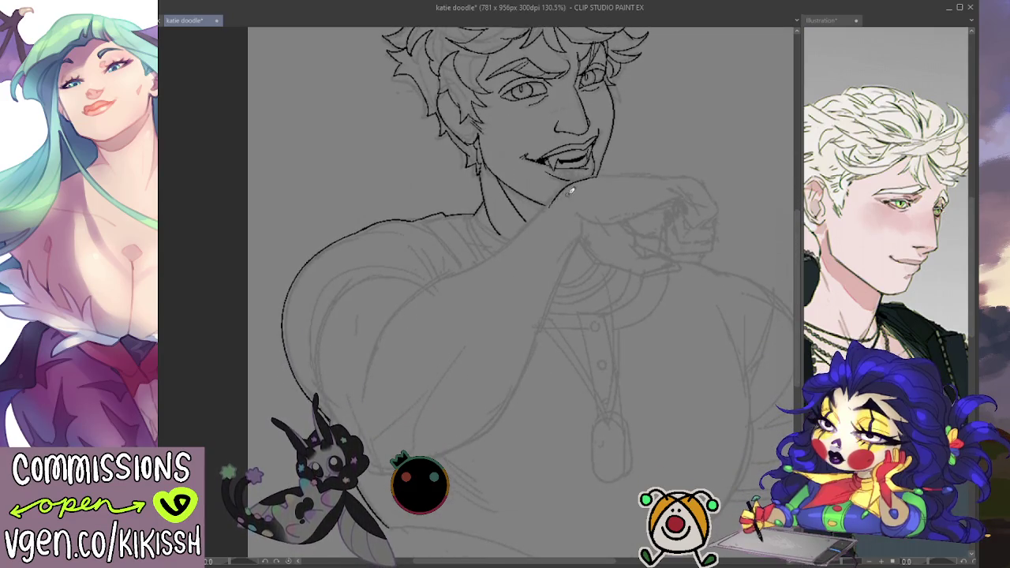
{"action": "left_click_drag", "start_coordinate": [552, 196], "coordinate": [439, 271]}
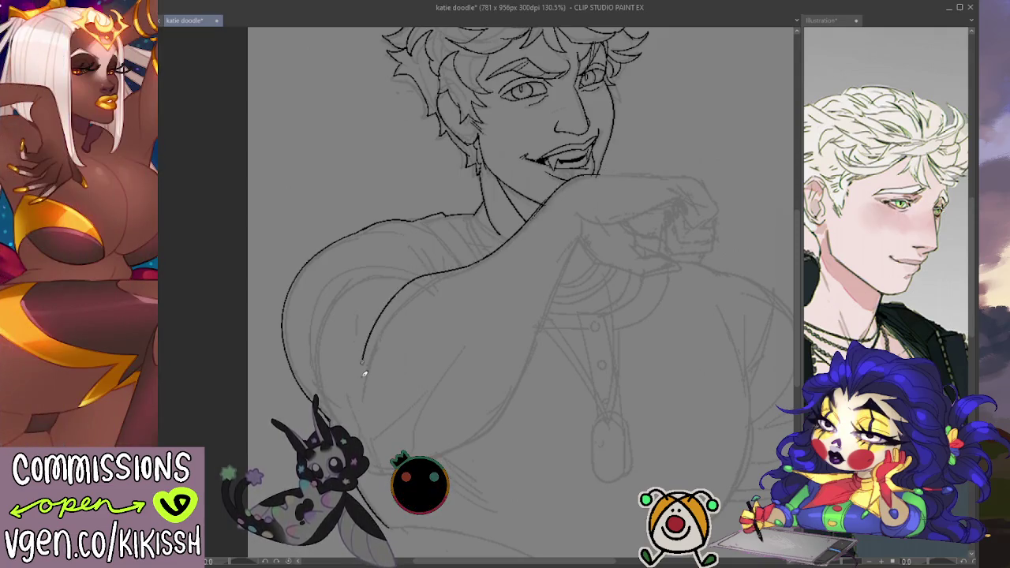
{"action": "mouse_move", "coordinate": [496, 247]}
{"action": "left_mouse_down"}
{"action": "mouse_move", "coordinate": [462, 268]}
{"action": "mouse_move", "coordinate": [343, 396]}
{"action": "left_mouse_up"}
{"action": "key", "text": "ctrl+z"}
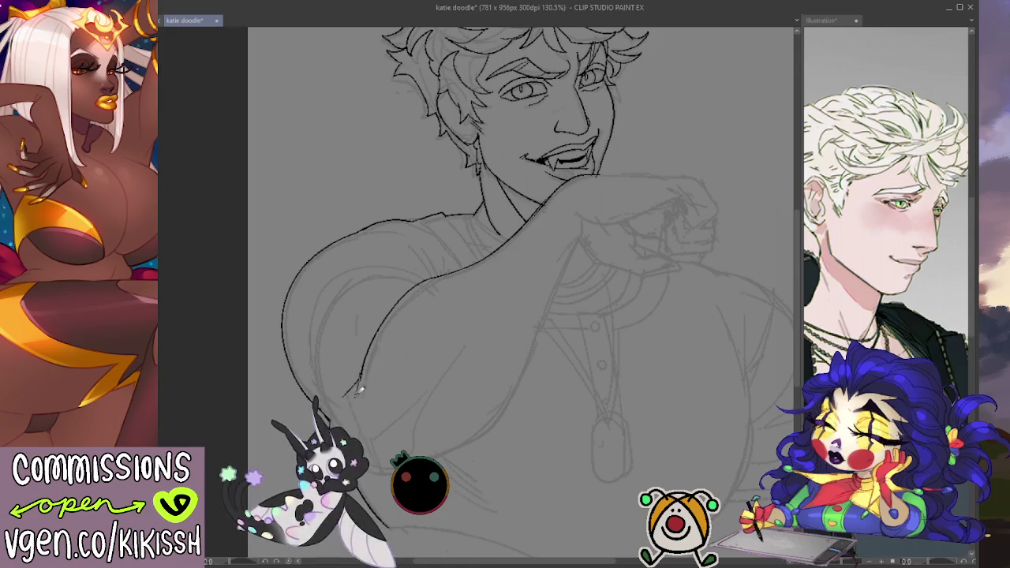
{"action": "left_click_drag", "start_coordinate": [362, 377], "coordinate": [354, 394]}
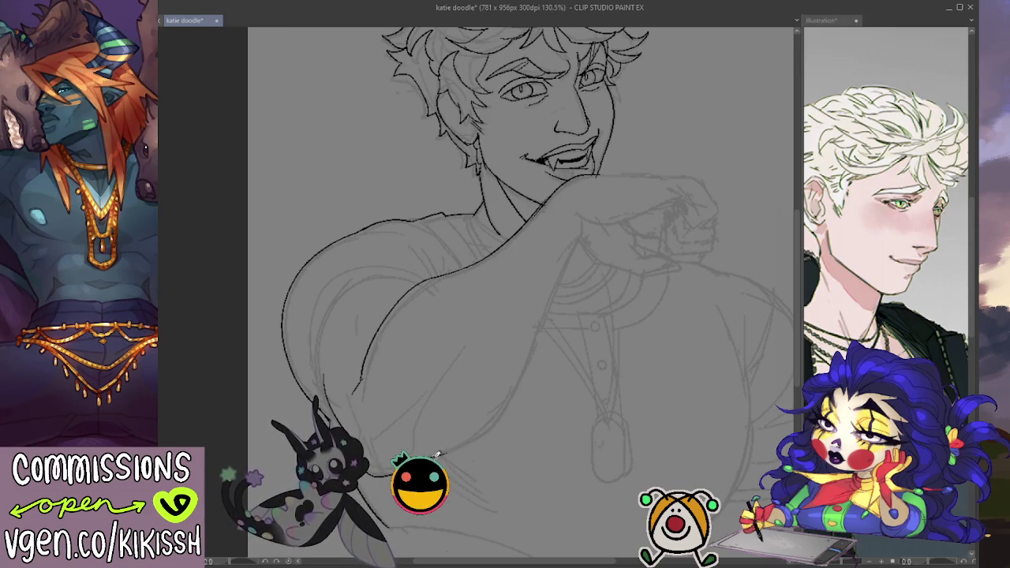
Ink the raised arm's lower contour, the forearm underside and the hand curve under the fist
{"action": "left_click_drag", "start_coordinate": [433, 447], "coordinate": [534, 352]}
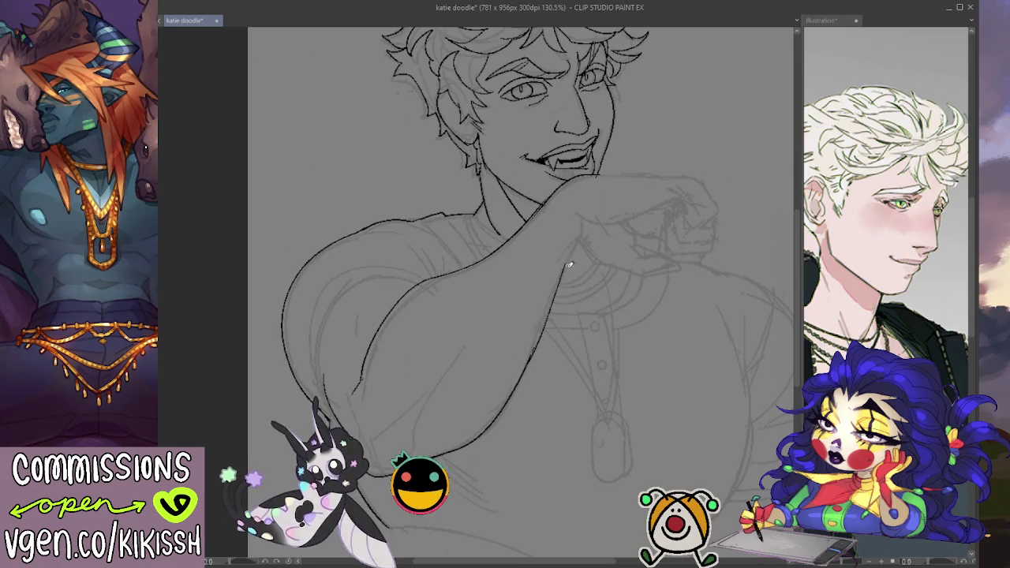
{"action": "left_click_drag", "start_coordinate": [532, 350], "coordinate": [582, 240]}
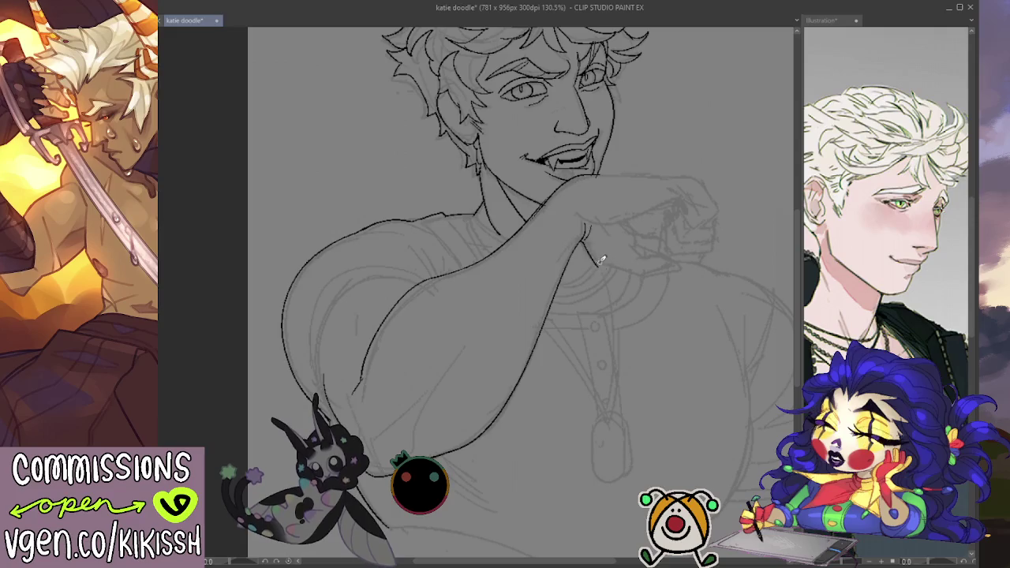
{"action": "mouse_move", "coordinate": [591, 254]}
{"action": "left_mouse_down"}
{"action": "mouse_move", "coordinate": [649, 273]}
{"action": "mouse_move", "coordinate": [676, 265]}
{"action": "left_mouse_up"}
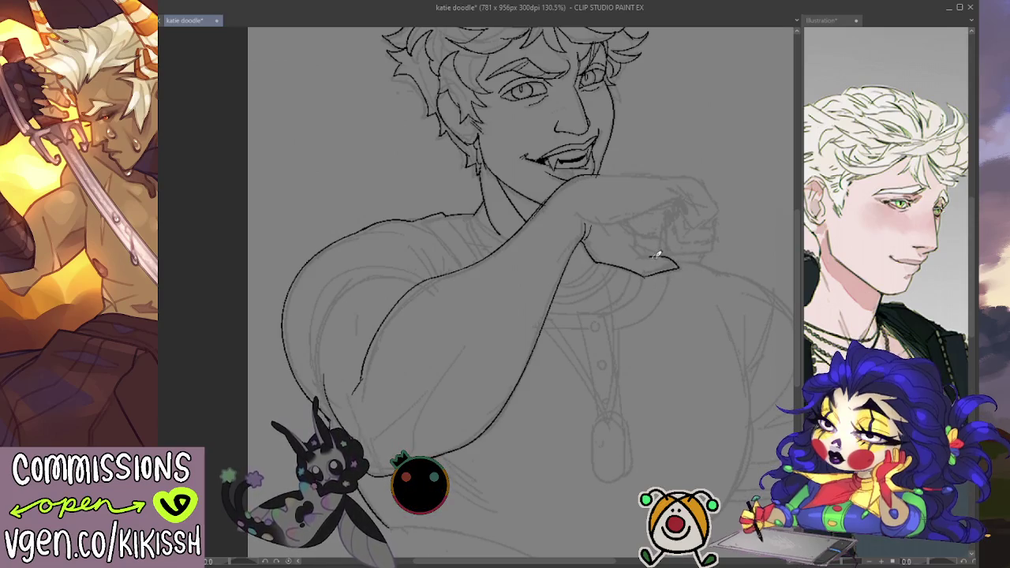
{"action": "left_click_drag", "start_coordinate": [621, 244], "coordinate": [655, 256]}
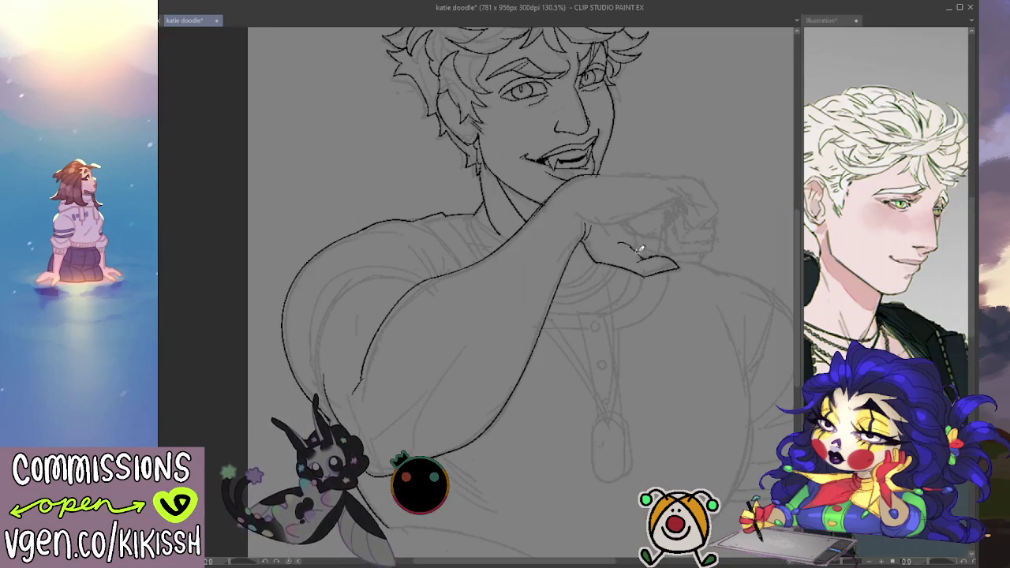
{"action": "left_click_drag", "start_coordinate": [628, 224], "coordinate": [636, 251]}
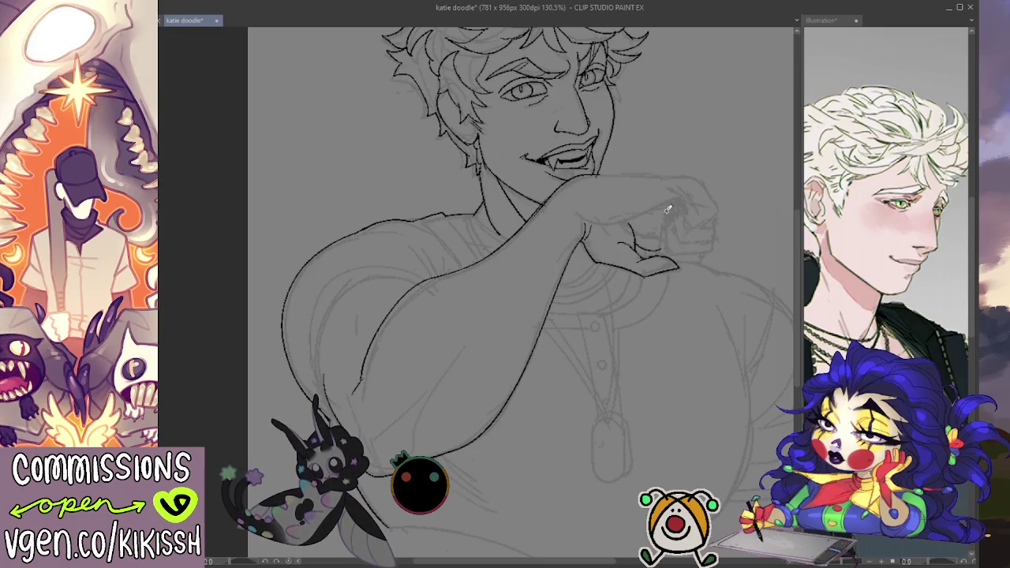
Ink the forearm's top edge and the fist outline, then mirror the view to check proportions
{"action": "left_click_drag", "start_coordinate": [593, 175], "coordinate": [680, 175]}
{"action": "key", "text": "ctrl+z"}
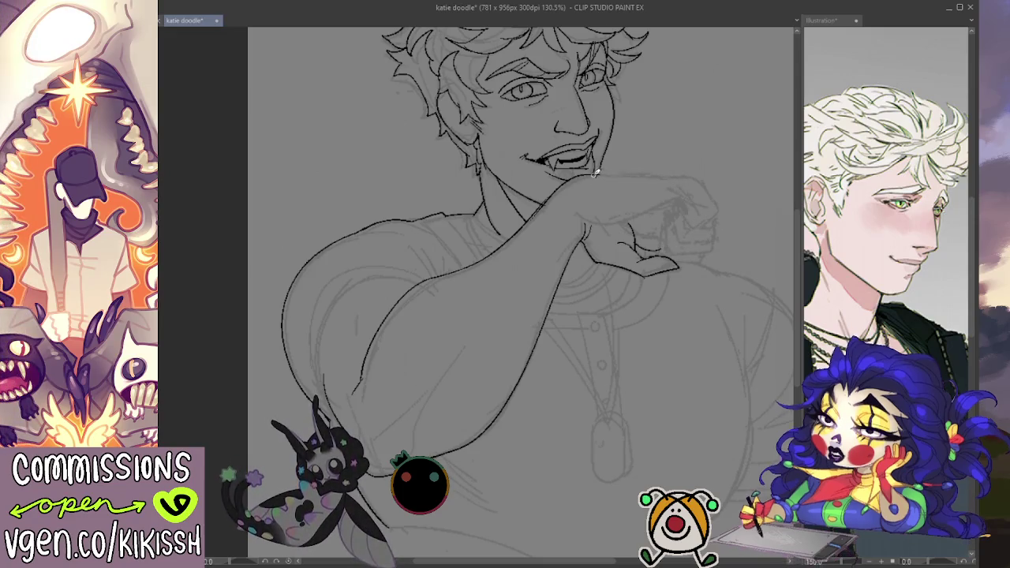
{"action": "left_click_drag", "start_coordinate": [602, 175], "coordinate": [682, 174]}
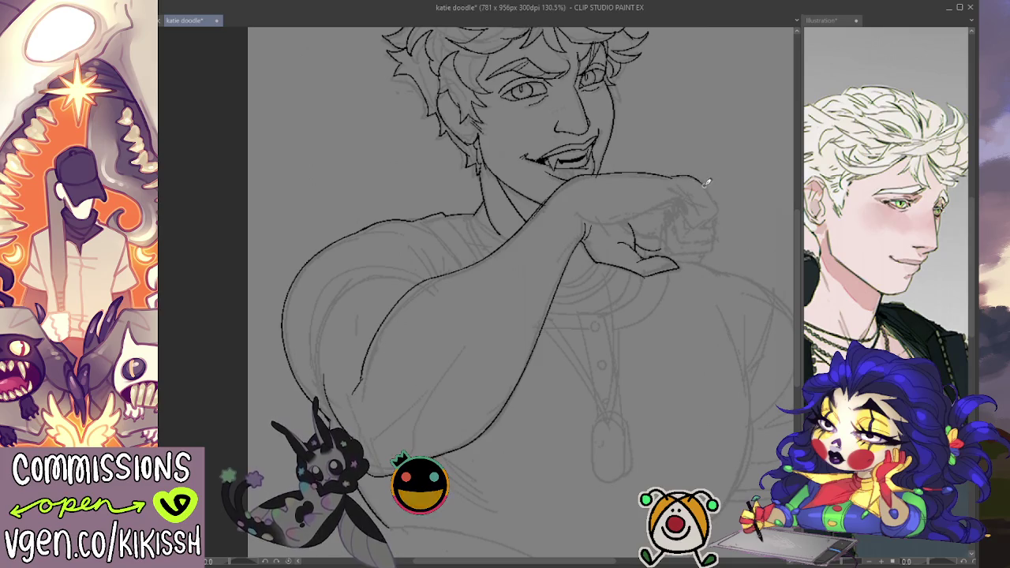
{"action": "left_click_drag", "start_coordinate": [697, 178], "coordinate": [720, 210]}
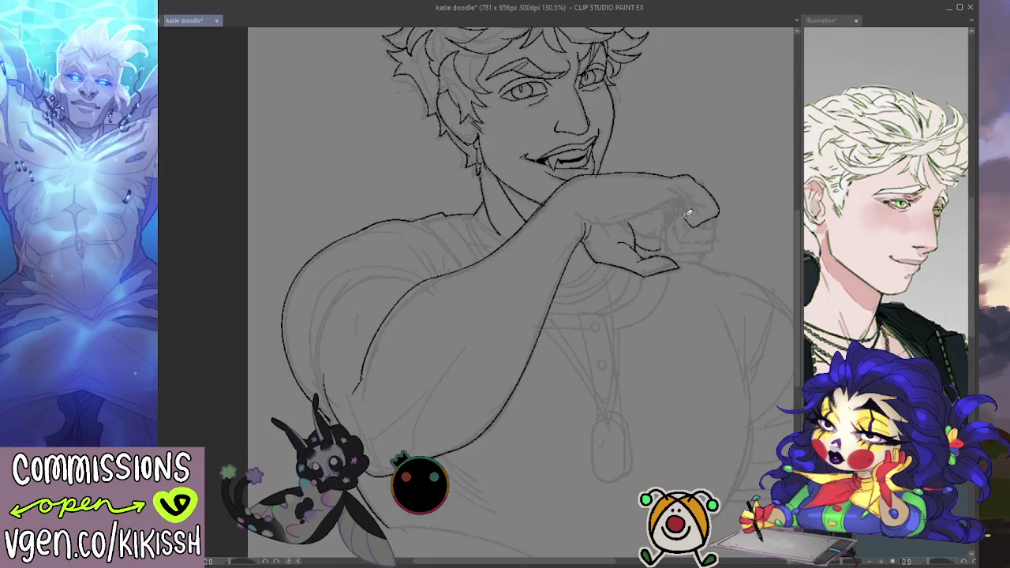
{"action": "left_click_drag", "start_coordinate": [679, 199], "coordinate": [702, 210]}
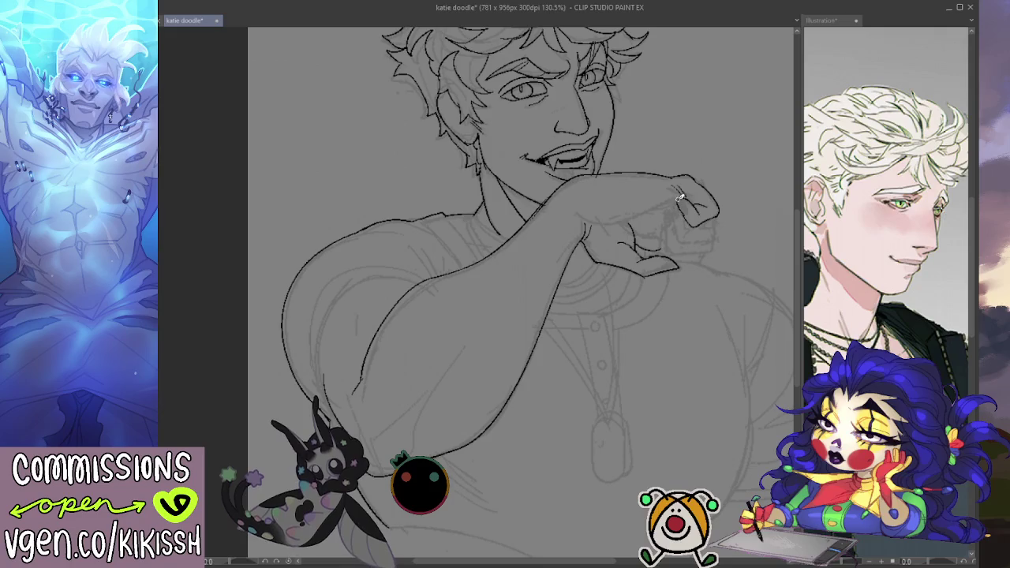
{"action": "left_click_drag", "start_coordinate": [627, 222], "coordinate": [676, 198]}
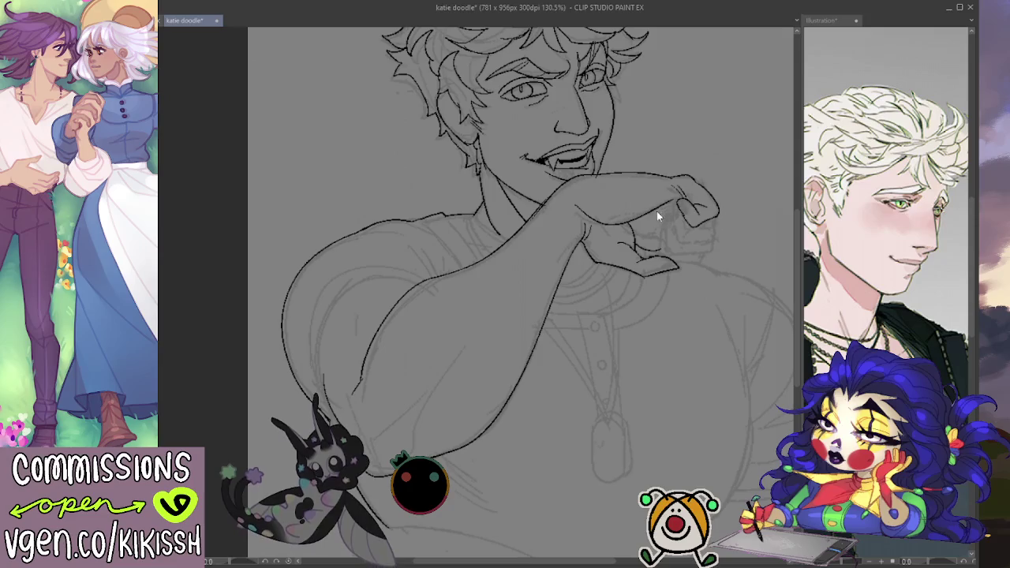
{"action": "mouse_move", "coordinate": [585, 201]}
{"action": "left_mouse_down"}
{"action": "mouse_move", "coordinate": [653, 214]}
{"action": "mouse_move", "coordinate": [683, 202]}
{"action": "left_mouse_up"}
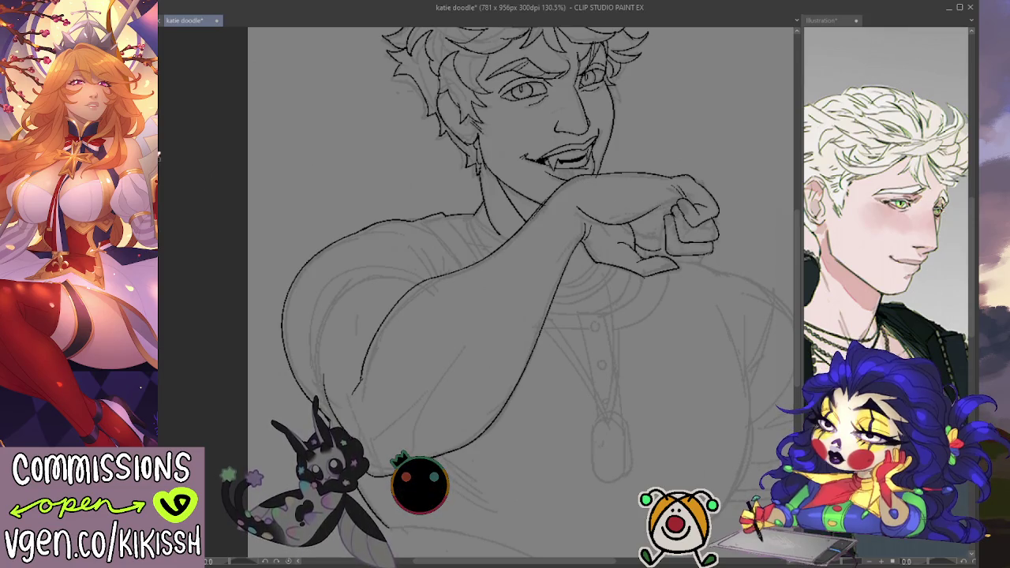
{"action": "key", "text": "h"}
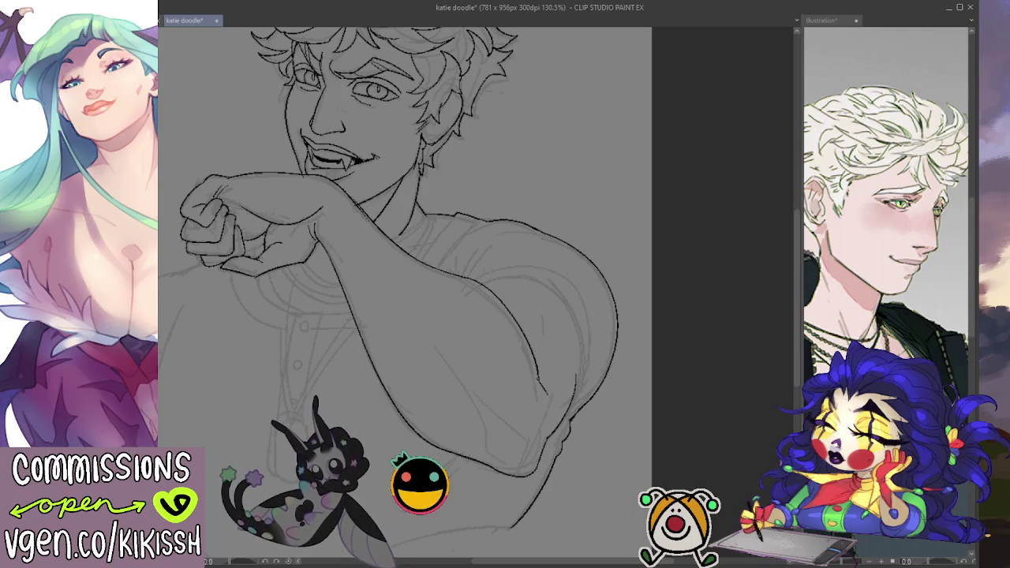
Flip the canvas back to normal, then mirror it again to check the drawing
{"action": "key", "text": "h"}
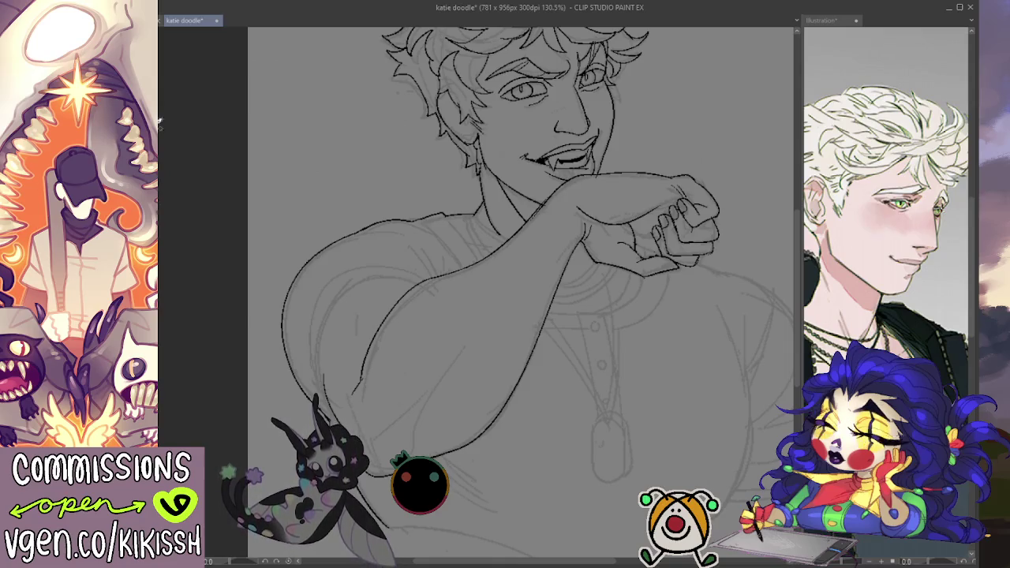
{"action": "key", "text": "h"}
{"action": "left_click_drag", "start_coordinate": [386, 207], "coordinate": [410, 208]}
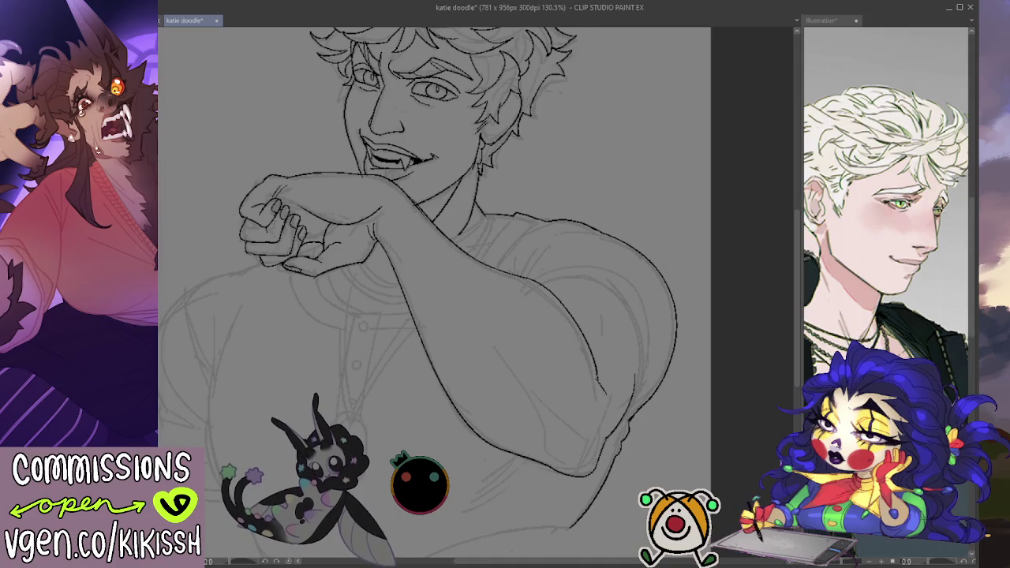
{"action": "key", "text": "h"}
{"action": "mouse_move", "coordinate": [712, 194]}
{"action": "left_mouse_down"}
{"action": "mouse_move", "coordinate": [751, 186]}
{"action": "mouse_move", "coordinate": [733, 124]}
{"action": "left_mouse_up"}
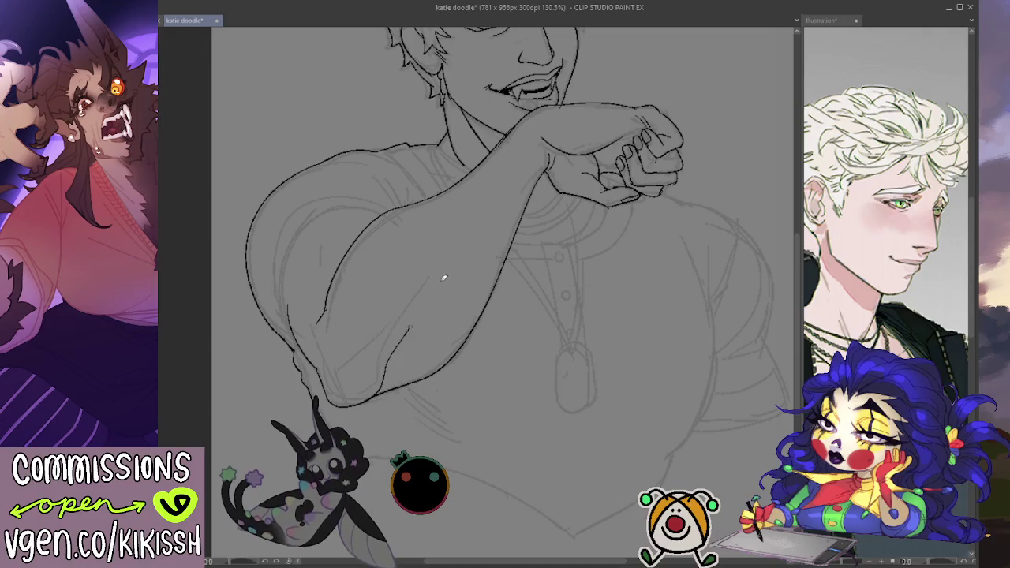
Undo stray strokes near the elbow and retry the line along the arm's underside
{"action": "key", "text": "ctrl+z"}
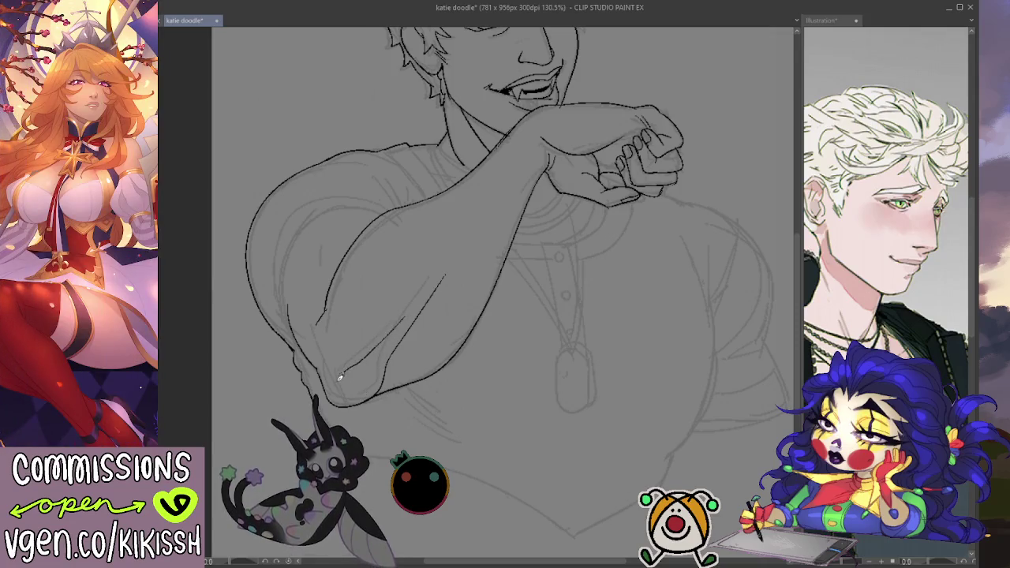
{"action": "left_click_drag", "start_coordinate": [542, 343], "coordinate": [487, 305]}
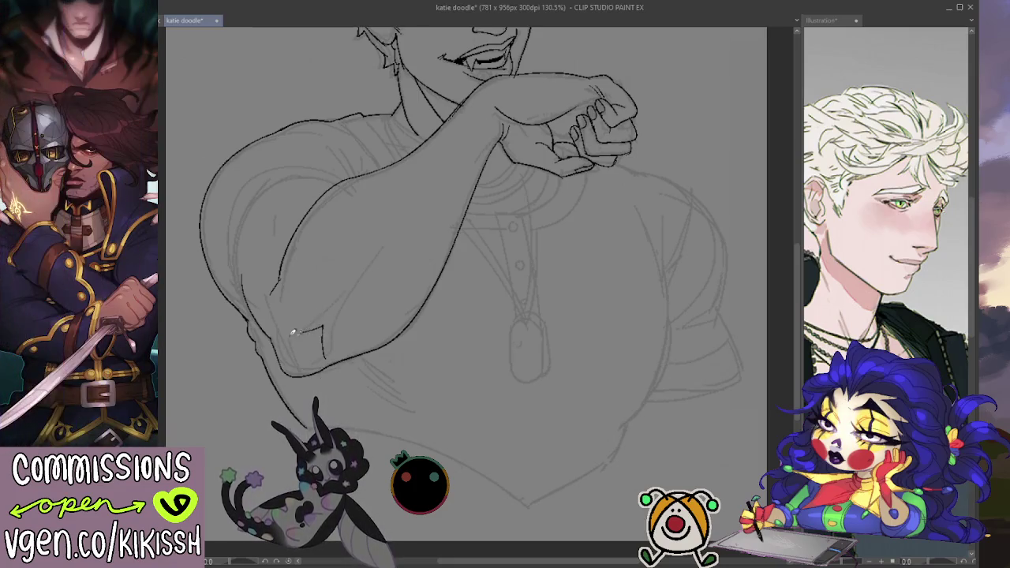
{"action": "key", "text": "ctrl+z"}
{"action": "key", "text": "ctrl+z"}
{"action": "left_click_drag", "start_coordinate": [360, 270], "coordinate": [330, 320]}
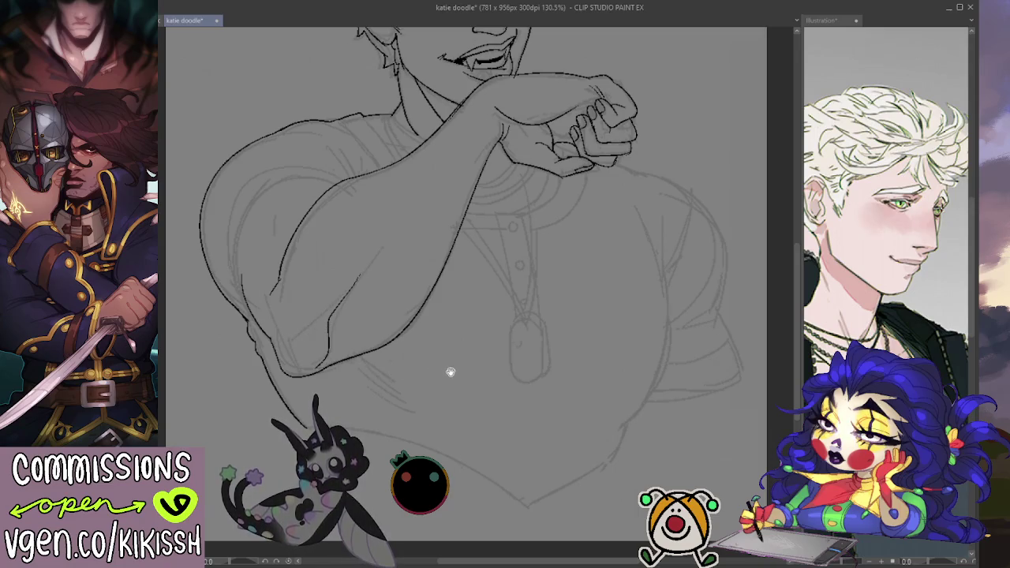
{"action": "key", "text": "ctrl+z"}
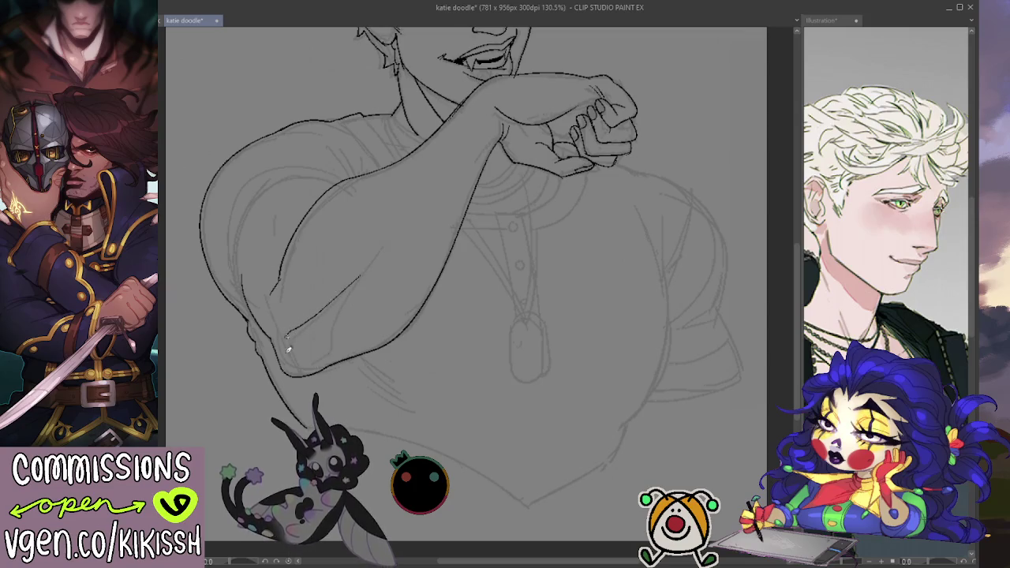
Reposition the view on the head and hair and save the drawing
{"action": "scroll", "coordinate": [379, 371], "scroll_direction": "up", "scroll_amount": 1}
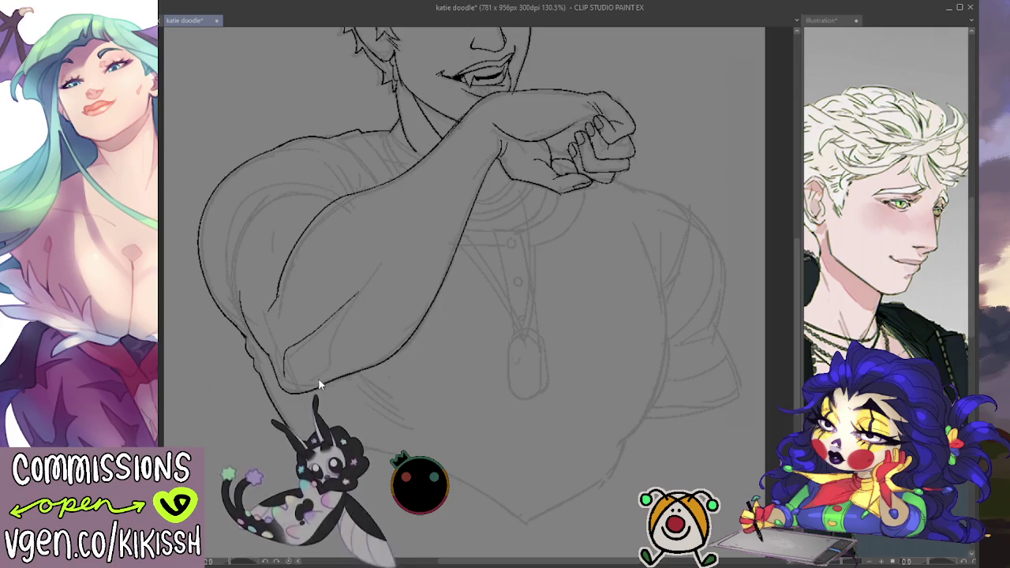
{"action": "mouse_move", "coordinate": [414, 396]}
{"action": "left_mouse_down"}
{"action": "mouse_move", "coordinate": [360, 376]}
{"action": "mouse_move", "coordinate": [444, 345]}
{"action": "mouse_move", "coordinate": [624, 234]}
{"action": "left_mouse_up"}
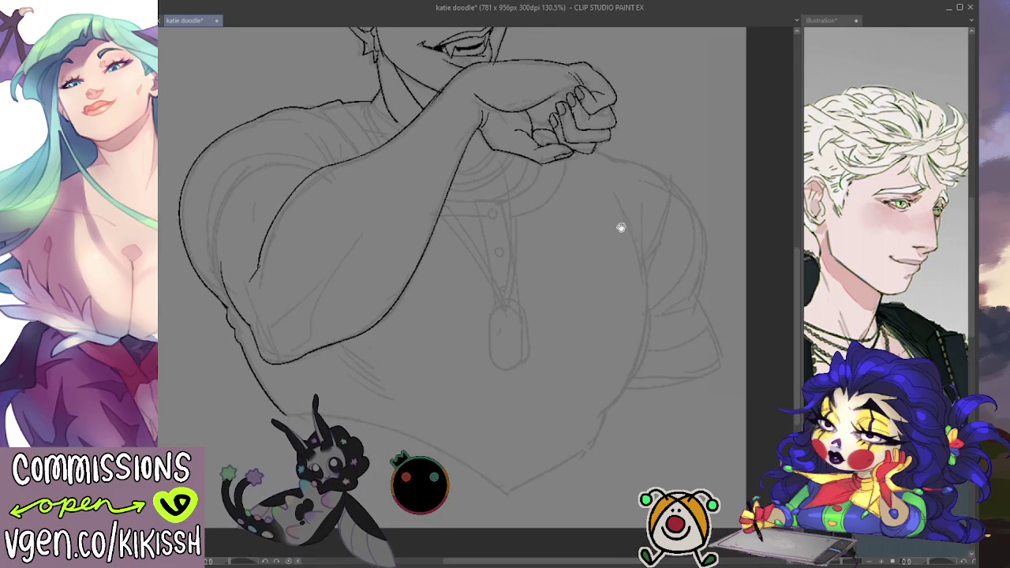
{"action": "mouse_move", "coordinate": [608, 153]}
{"action": "left_mouse_down"}
{"action": "mouse_move", "coordinate": [616, 318]}
{"action": "mouse_move", "coordinate": [645, 410]}
{"action": "mouse_move", "coordinate": [658, 382]}
{"action": "left_mouse_up"}
{"action": "key", "text": "ctrl+s"}
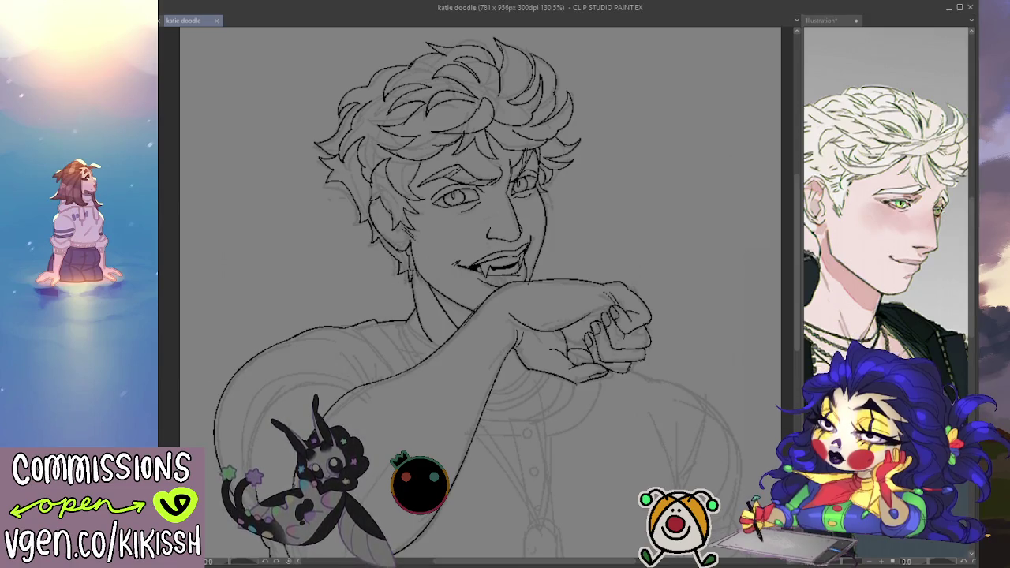
Ink the right shoulder below the hand and the right sleeve joined to it
{"action": "left_click_drag", "start_coordinate": [602, 351], "coordinate": [628, 185]}
{"action": "scroll", "coordinate": [665, 289], "scroll_direction": "right", "scroll_amount": 2}
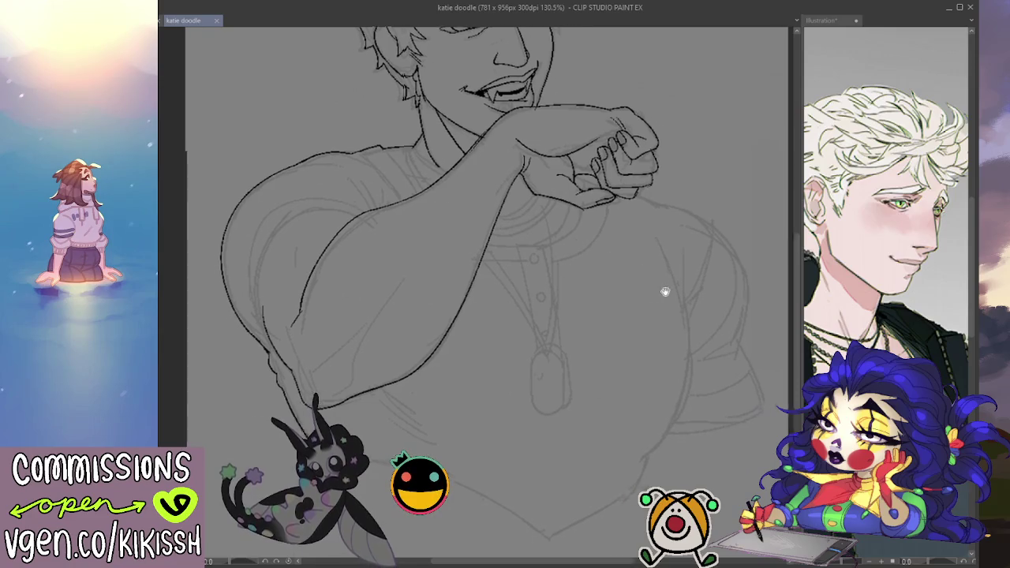
{"action": "mouse_move", "coordinate": [629, 192]}
{"action": "left_mouse_down"}
{"action": "mouse_move", "coordinate": [699, 218]}
{"action": "mouse_move", "coordinate": [724, 249]}
{"action": "left_mouse_up"}
{"action": "mouse_move", "coordinate": [735, 353]}
{"action": "left_mouse_down"}
{"action": "mouse_move", "coordinate": [742, 378]}
{"action": "mouse_move", "coordinate": [683, 397]}
{"action": "left_mouse_up"}
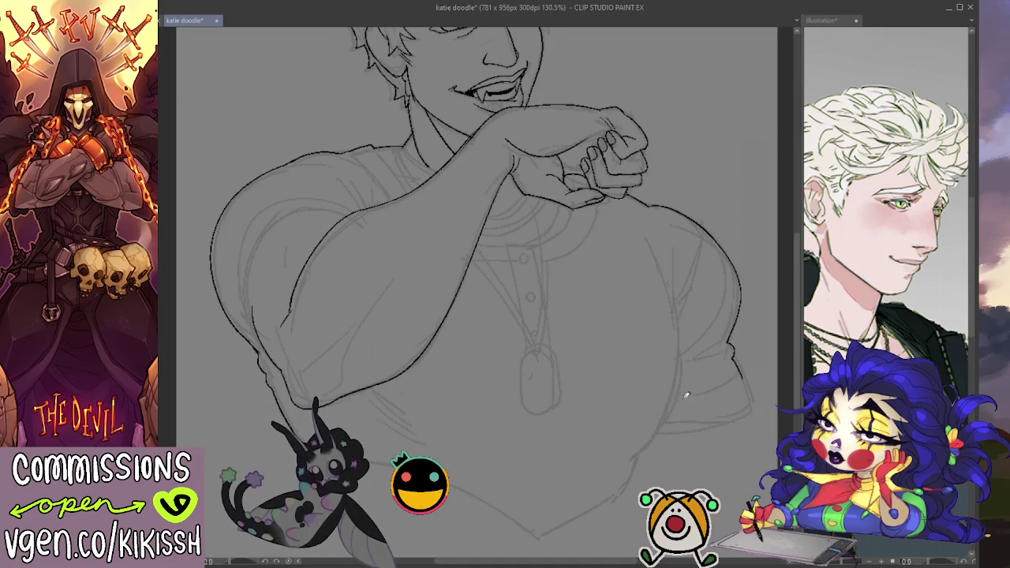
{"action": "left_click_drag", "start_coordinate": [741, 374], "coordinate": [721, 379]}
Ink the right side of the torso and the lower curve to the bottom point
{"action": "left_click_drag", "start_coordinate": [699, 224], "coordinate": [696, 272]}
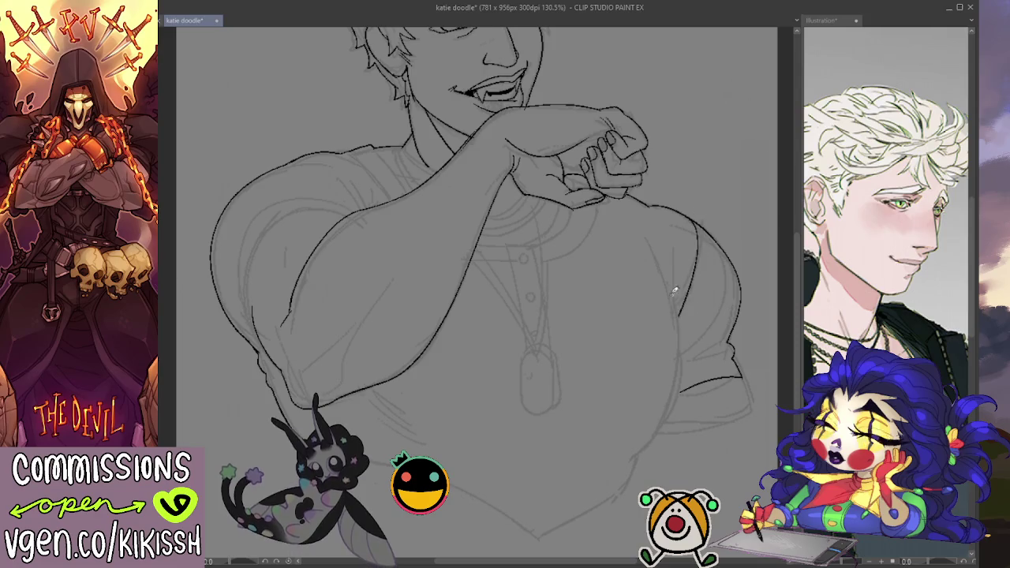
{"action": "left_click_drag", "start_coordinate": [675, 249], "coordinate": [635, 455]}
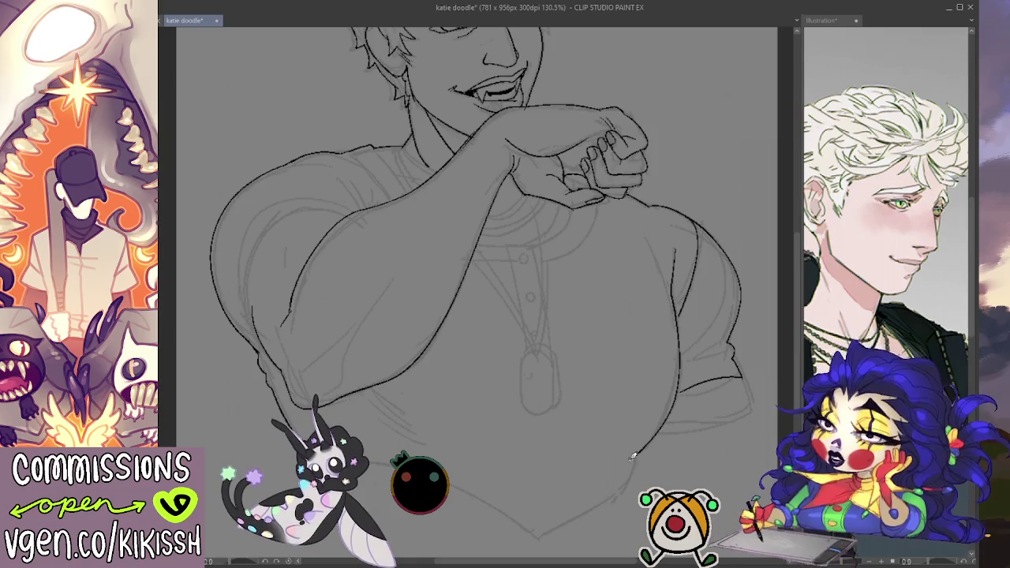
{"action": "left_click_drag", "start_coordinate": [623, 485], "coordinate": [542, 538]}
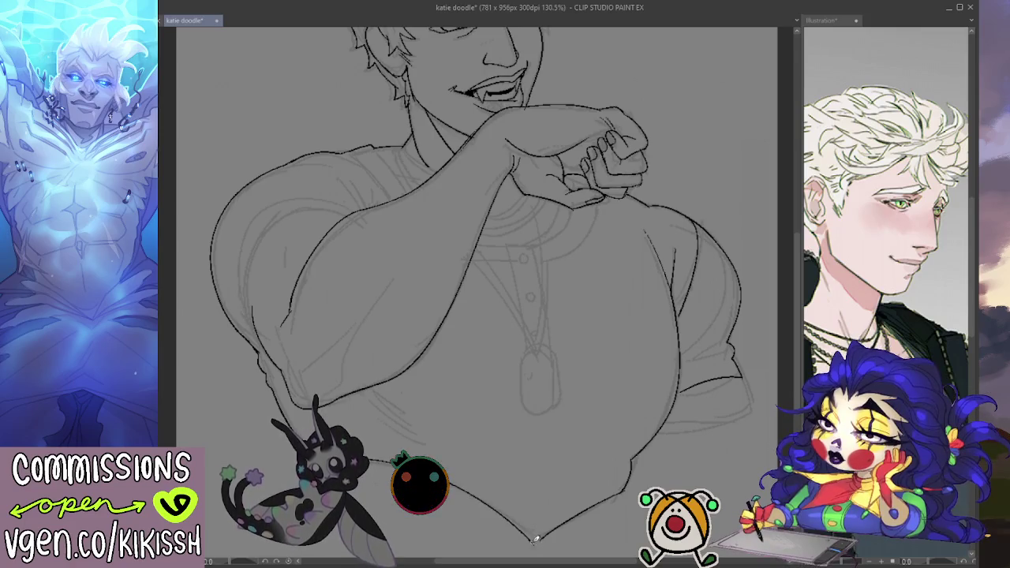
{"action": "left_click_drag", "start_coordinate": [447, 485], "coordinate": [541, 539]}
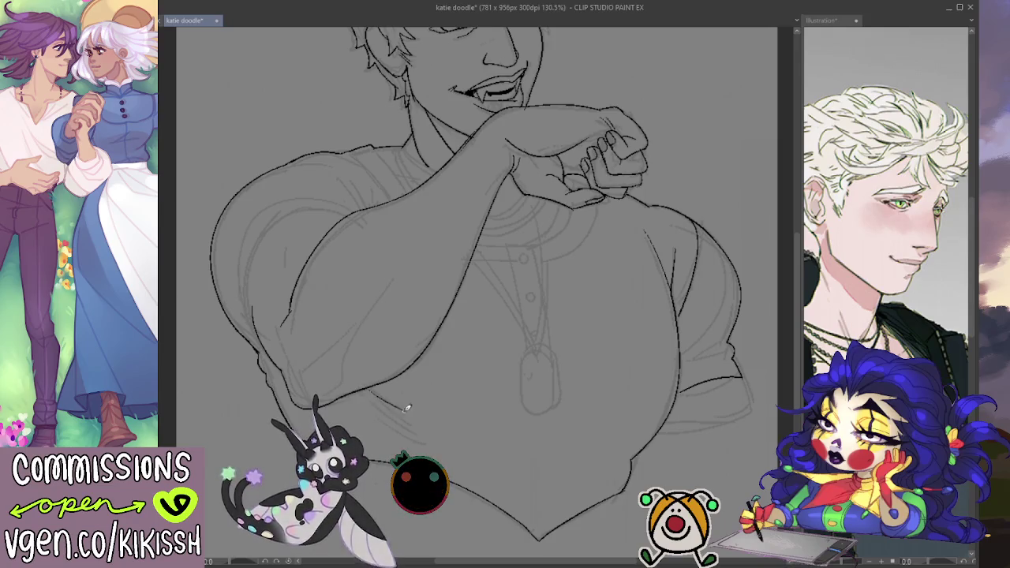
Hatch fold lines on the shirt below the arm, ink the collar, and pan back to the head
{"action": "left_click_drag", "start_coordinate": [371, 392], "coordinate": [418, 424]}
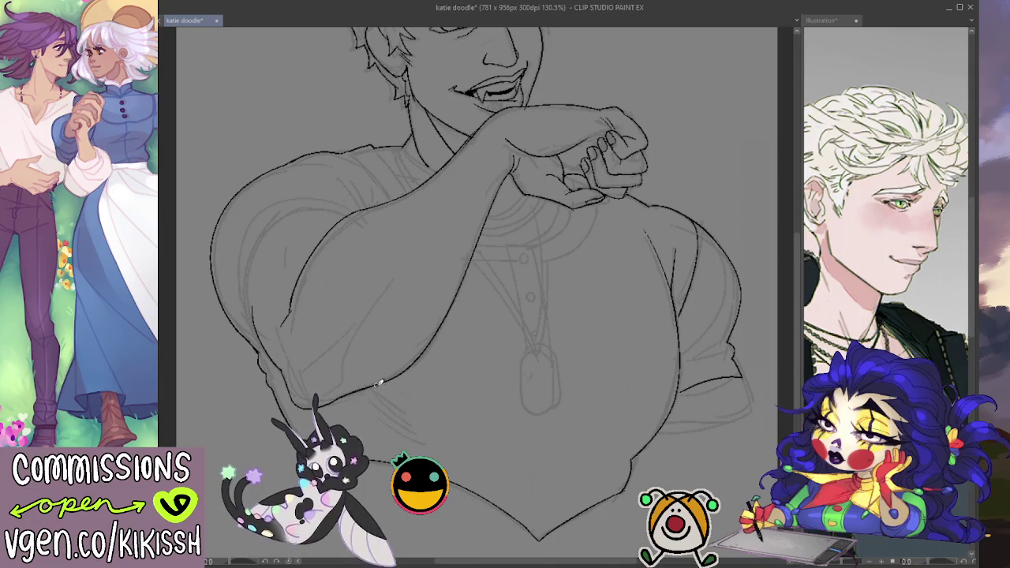
{"action": "left_click_drag", "start_coordinate": [377, 385], "coordinate": [408, 406]}
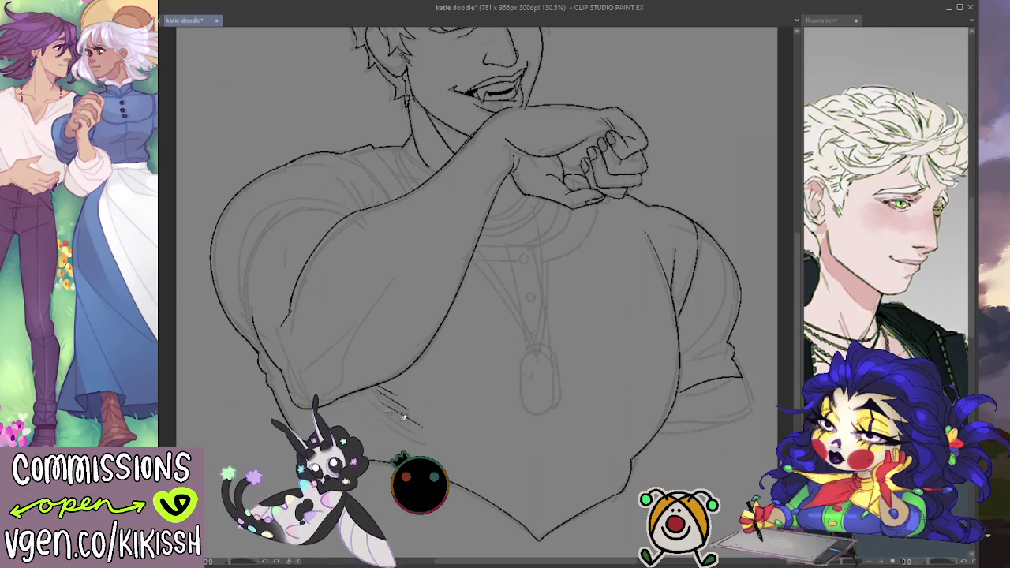
{"action": "left_click_drag", "start_coordinate": [505, 447], "coordinate": [625, 453]}
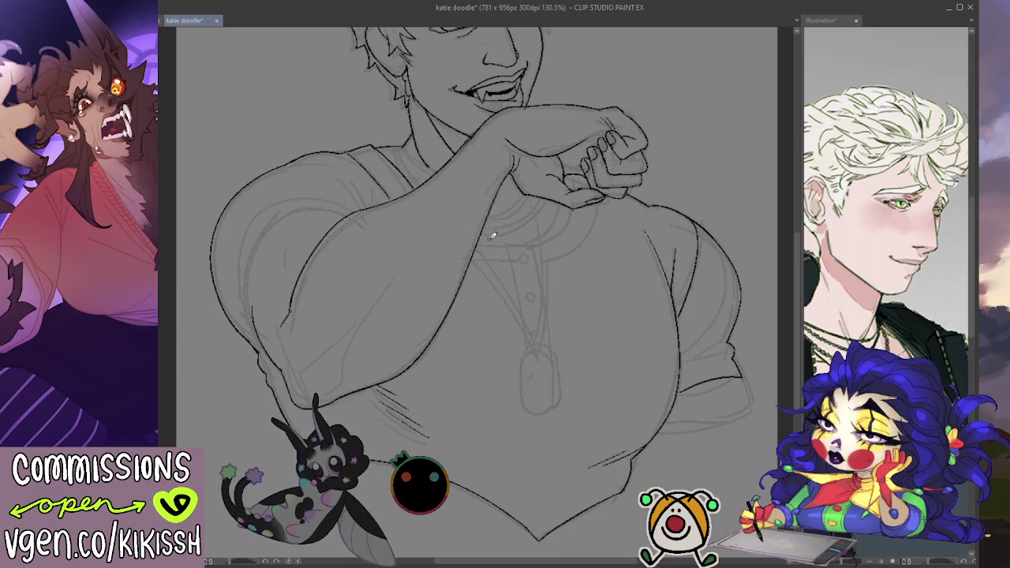
{"action": "left_click_drag", "start_coordinate": [478, 236], "coordinate": [526, 239]}
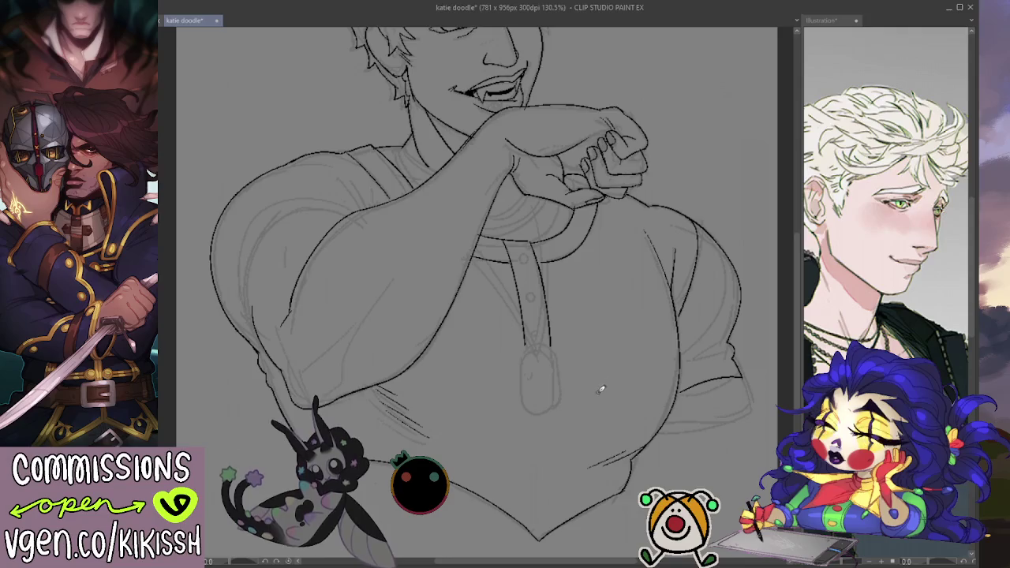
{"action": "mouse_move", "coordinate": [591, 323]}
{"action": "left_mouse_down"}
{"action": "mouse_move", "coordinate": [608, 365]}
{"action": "mouse_move", "coordinate": [608, 434]}
{"action": "mouse_move", "coordinate": [620, 425]}
{"action": "mouse_move", "coordinate": [624, 441]}
{"action": "mouse_move", "coordinate": [620, 388]}
{"action": "left_mouse_up"}
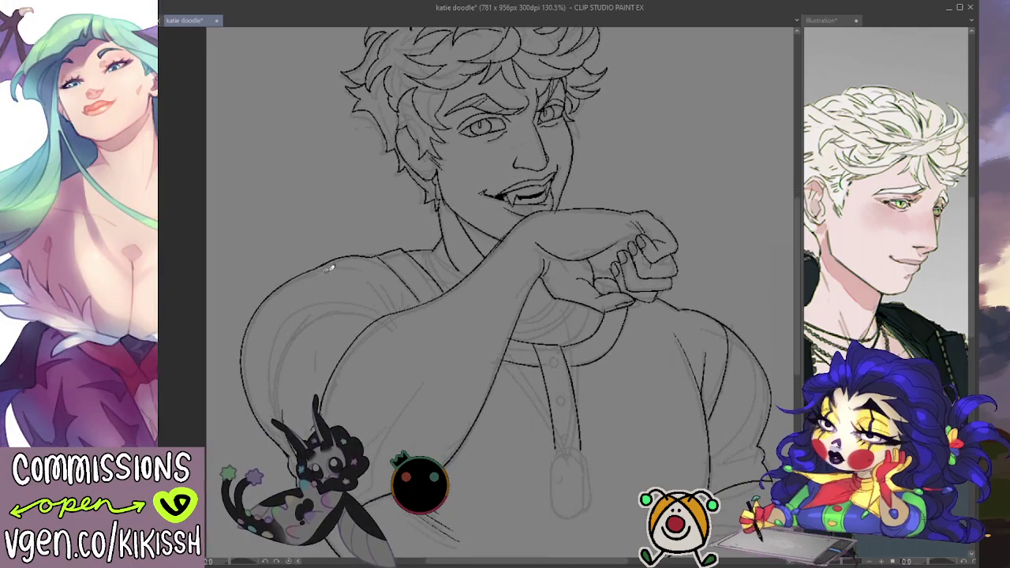
Ink the inner left shoulder outline and the shoulder line toward the collar
{"action": "left_click_drag", "start_coordinate": [385, 276], "coordinate": [400, 314]}
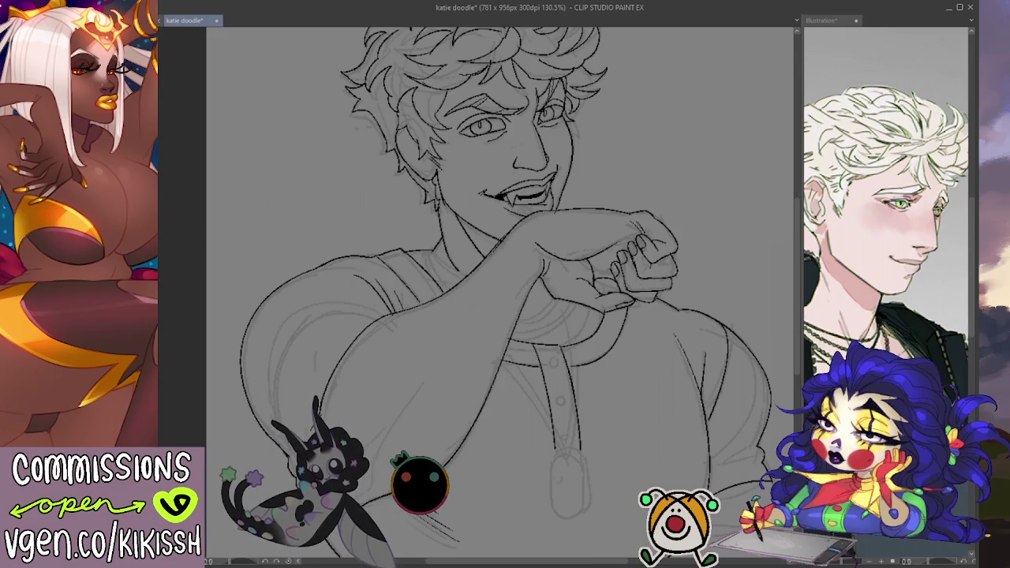
{"action": "left_click_drag", "start_coordinate": [291, 330], "coordinate": [270, 409]}
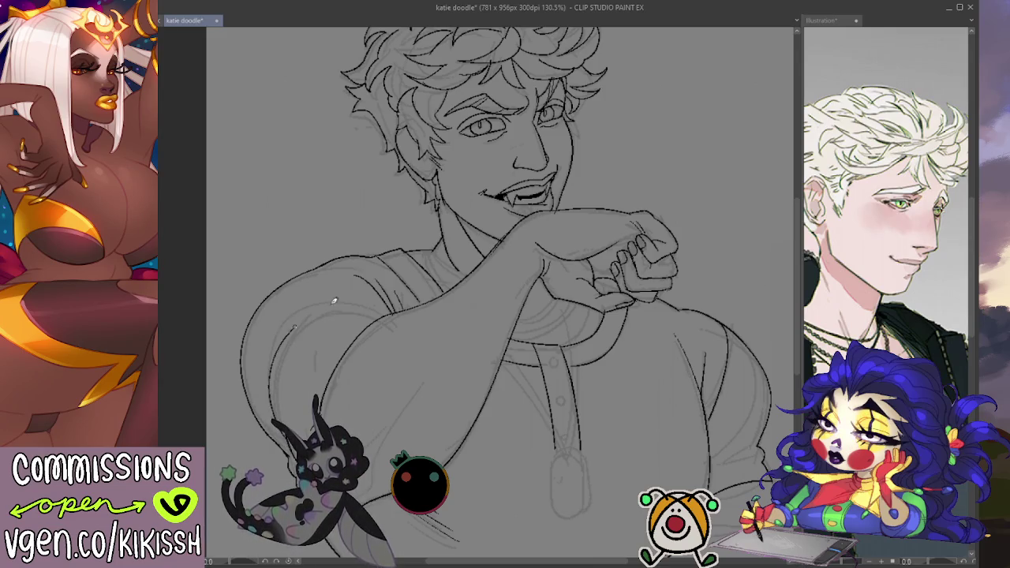
{"action": "left_click_drag", "start_coordinate": [292, 329], "coordinate": [270, 407]}
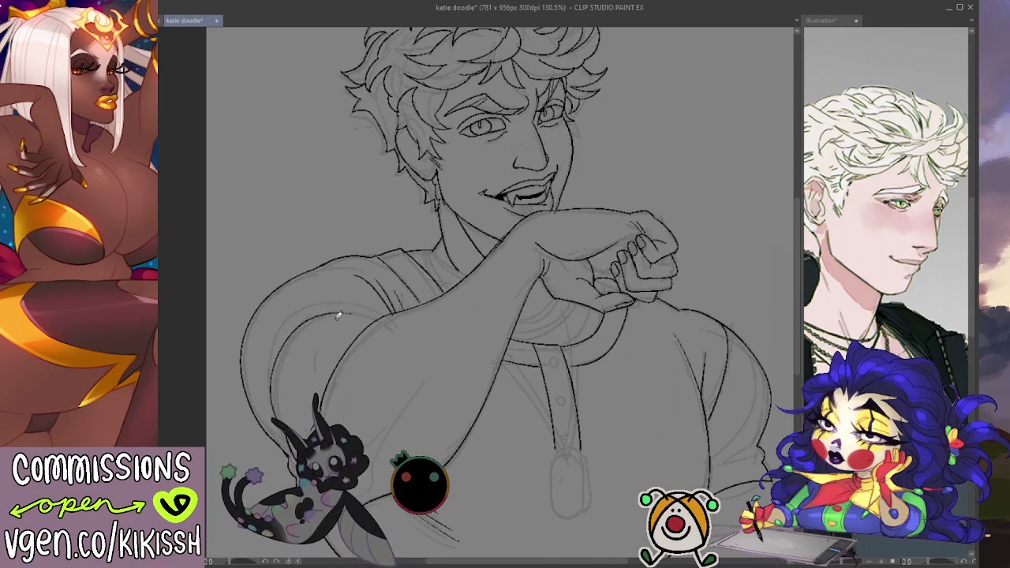
{"action": "left_click_drag", "start_coordinate": [341, 315], "coordinate": [386, 310]}
{"action": "key", "text": "ctrl+z"}
{"action": "left_click_drag", "start_coordinate": [319, 314], "coordinate": [399, 308]}
{"action": "key", "text": "ctrl+z"}
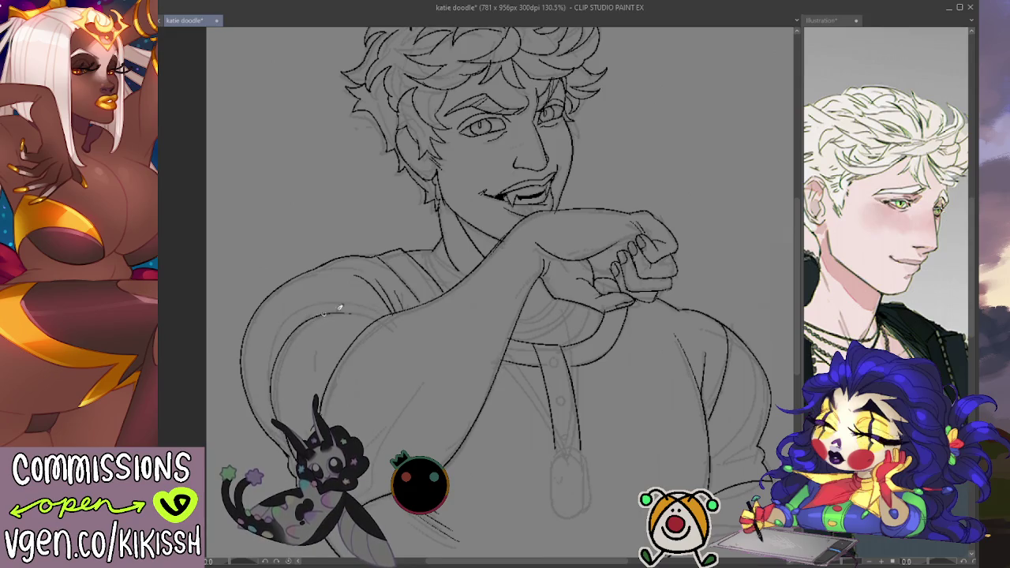
{"action": "left_click_drag", "start_coordinate": [279, 333], "coordinate": [399, 311]}
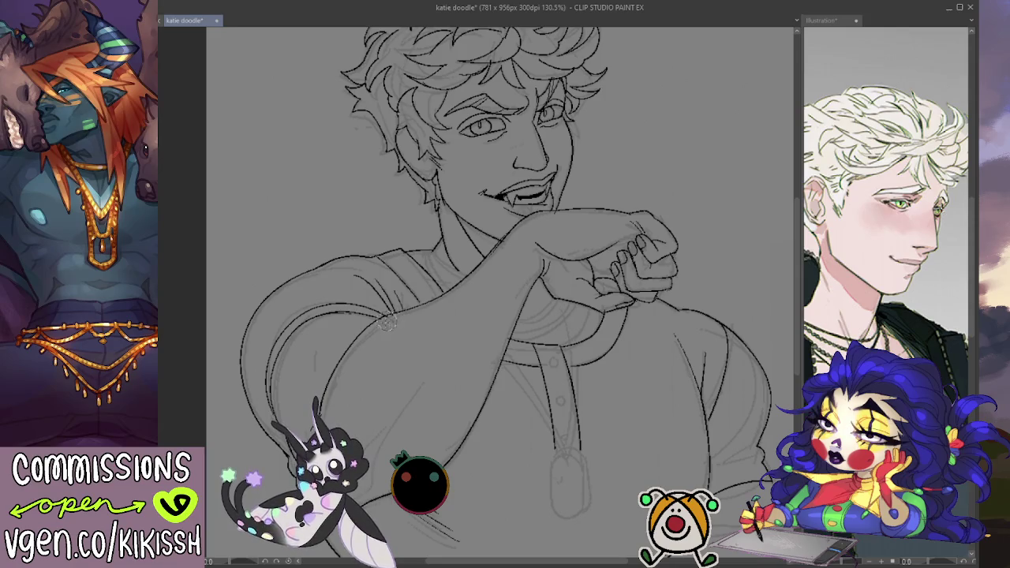
Ink the edge of the right sleeve, then bring the head back into view
{"action": "scroll", "coordinate": [500, 304], "scroll_direction": "down", "scroll_amount": 2}
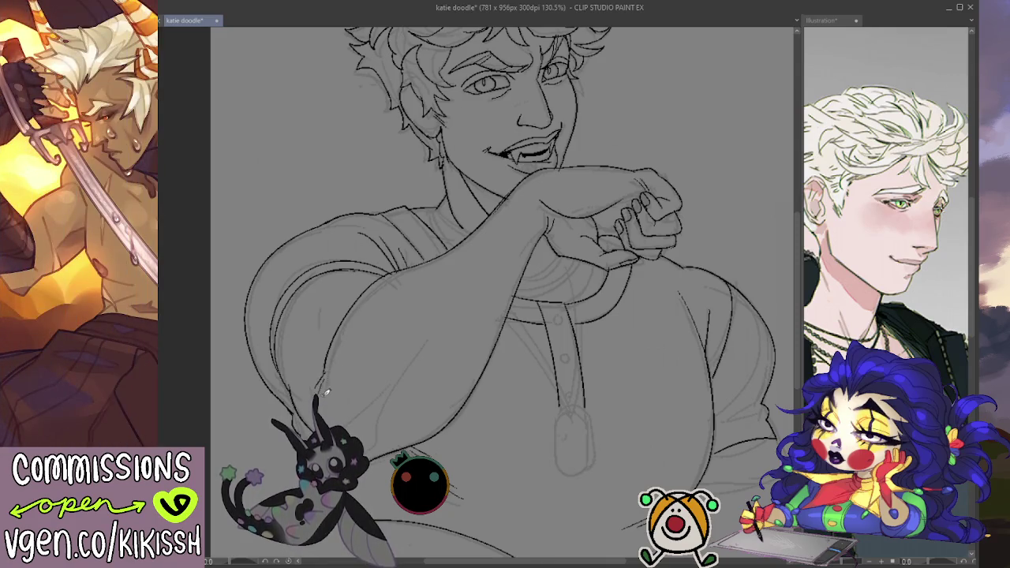
{"action": "left_click_drag", "start_coordinate": [354, 424], "coordinate": [338, 345]}
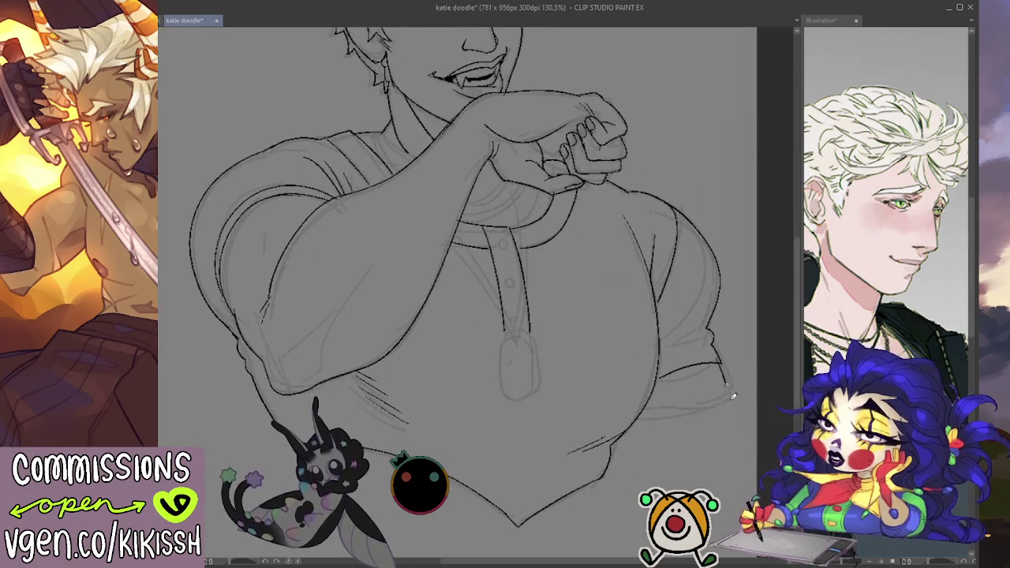
{"action": "left_click_drag", "start_coordinate": [734, 397], "coordinate": [662, 411]}
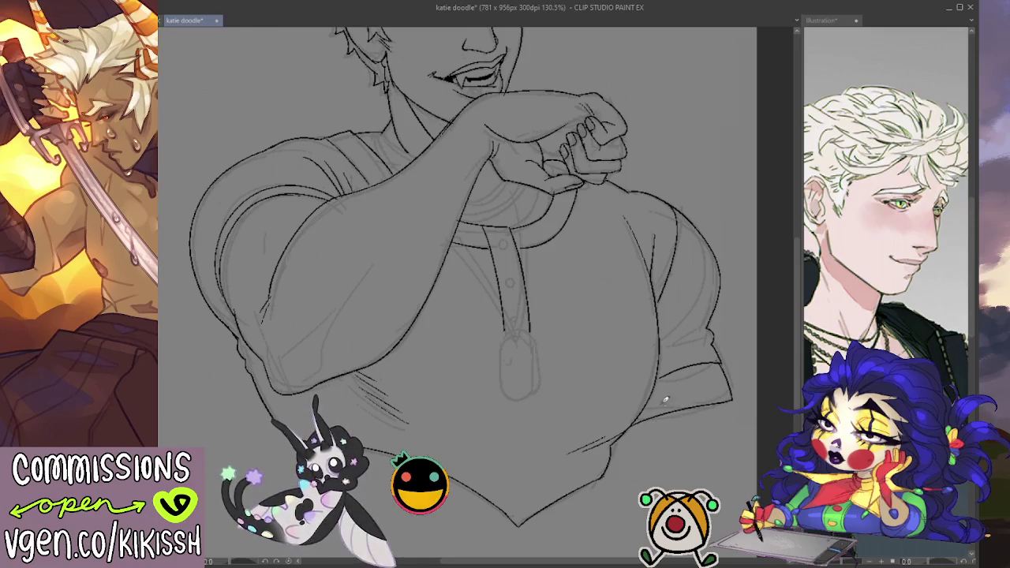
{"action": "left_click_drag", "start_coordinate": [667, 400], "coordinate": [671, 469]}
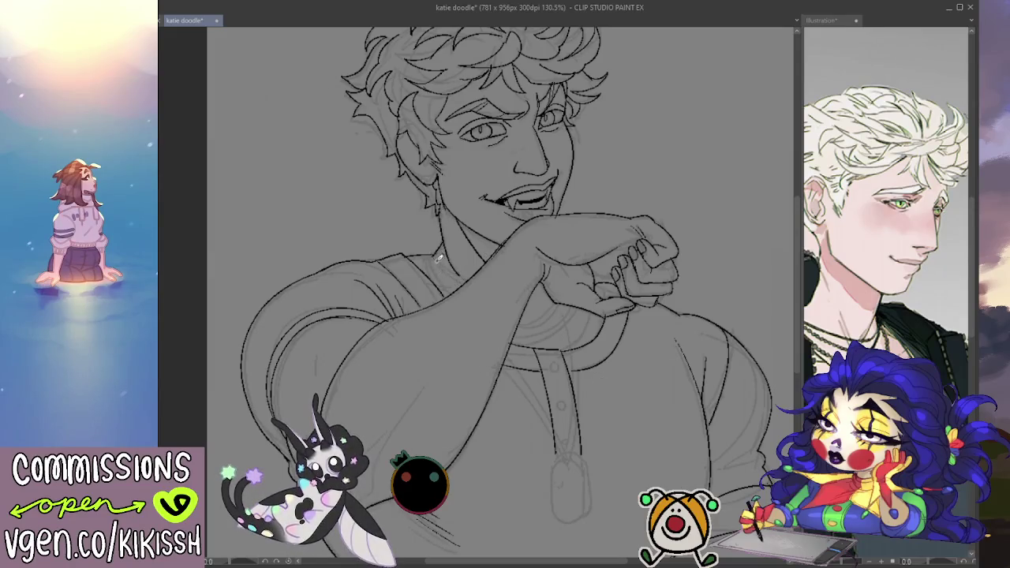
Ink two concentric collar lines under the raised fist, reaching up to the hand
{"action": "left_click_drag", "start_coordinate": [440, 247], "coordinate": [464, 282]}
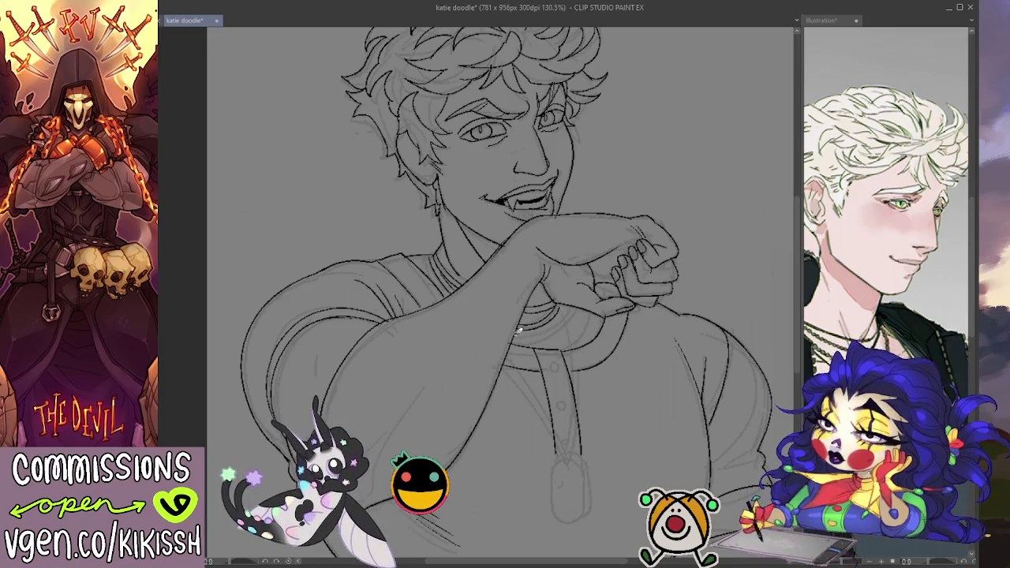
{"action": "left_click_drag", "start_coordinate": [522, 334], "coordinate": [578, 306]}
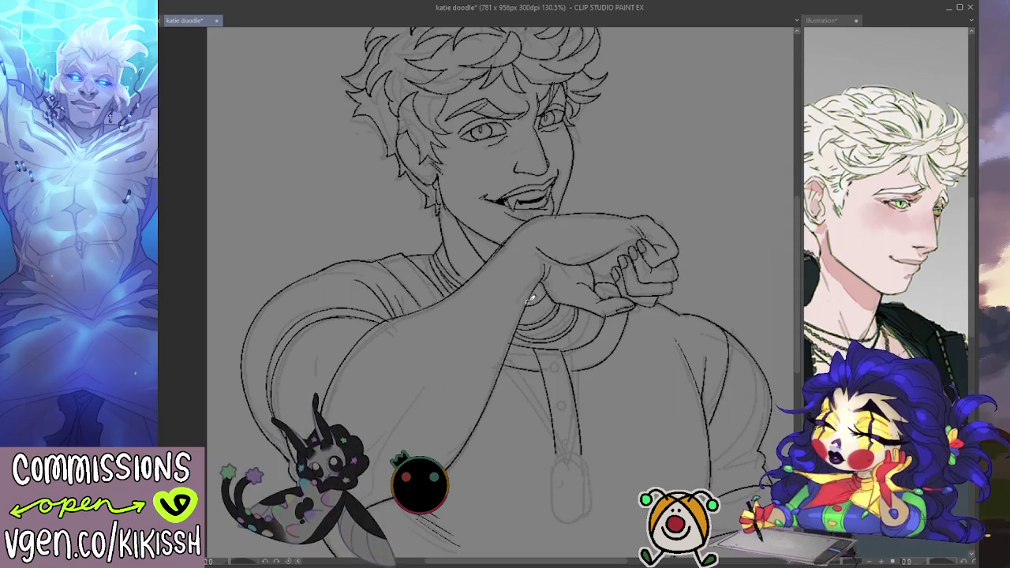
{"action": "left_click_drag", "start_coordinate": [588, 327], "coordinate": [581, 310]}
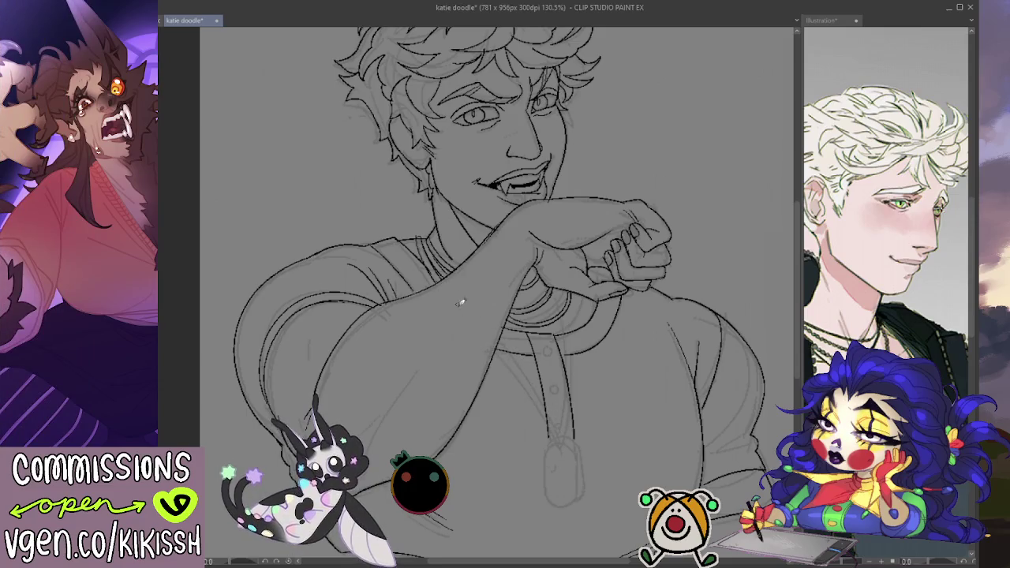
Ink the left necklace cord down the shirt front, redoing the first stroke
{"action": "left_click_drag", "start_coordinate": [497, 352], "coordinate": [547, 417]}
{"action": "key", "text": "ctrl+z"}
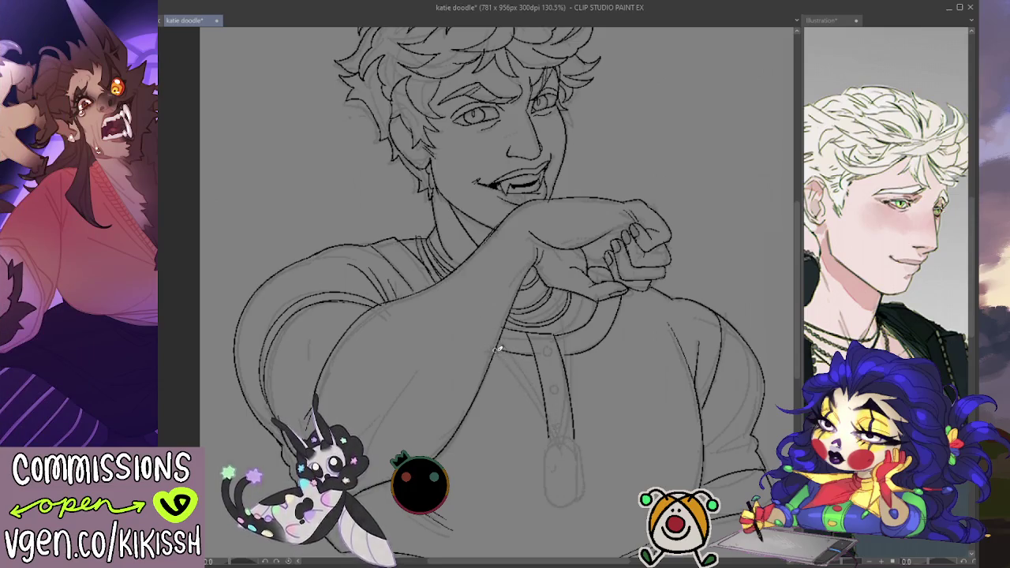
{"action": "left_click_drag", "start_coordinate": [494, 347], "coordinate": [560, 435]}
{"action": "left_click_drag", "start_coordinate": [489, 352], "coordinate": [556, 439]}
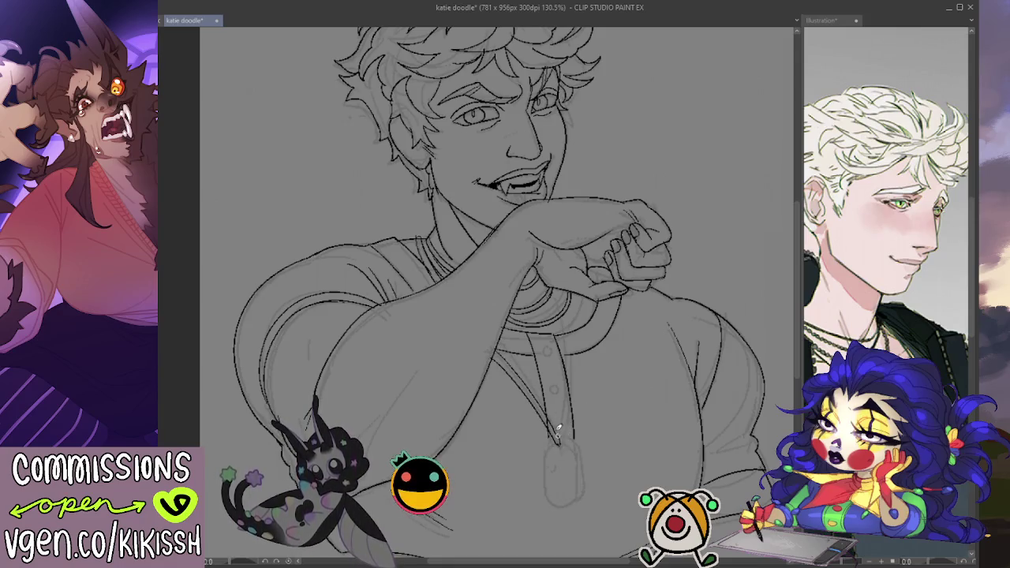
Ink the right necklace cord to meet the left in a V, replacing the unwanted stroke
{"action": "mouse_move", "coordinate": [580, 390]}
{"action": "left_mouse_down"}
{"action": "mouse_move", "coordinate": [571, 306]}
{"action": "mouse_move", "coordinate": [573, 382]}
{"action": "left_mouse_up"}
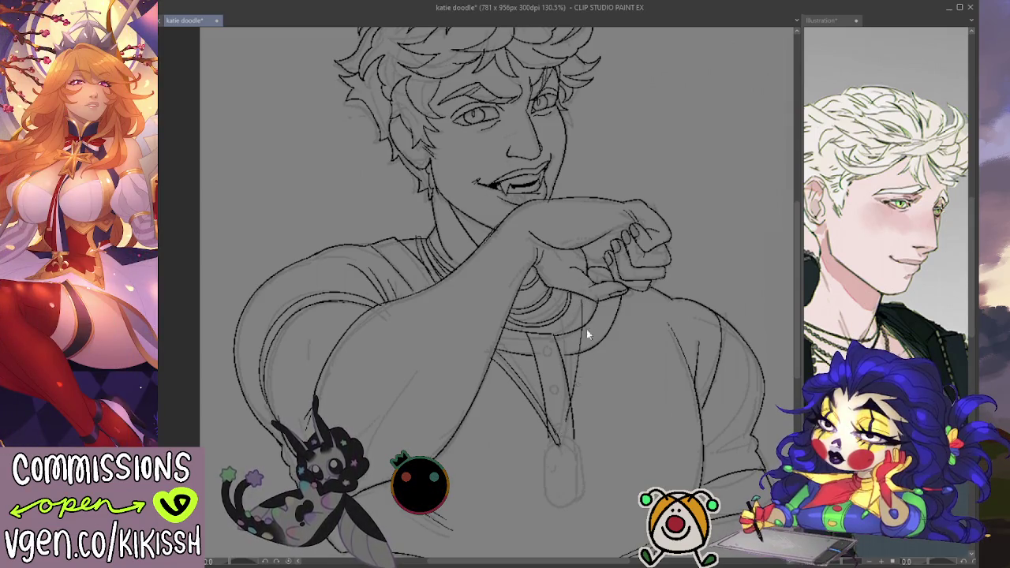
{"action": "left_click_drag", "start_coordinate": [587, 286], "coordinate": [565, 426]}
{"action": "left_click_drag", "start_coordinate": [586, 306], "coordinate": [559, 429]}
{"action": "key", "text": "ctrl+z"}
{"action": "left_click_drag", "start_coordinate": [584, 310], "coordinate": [558, 430]}
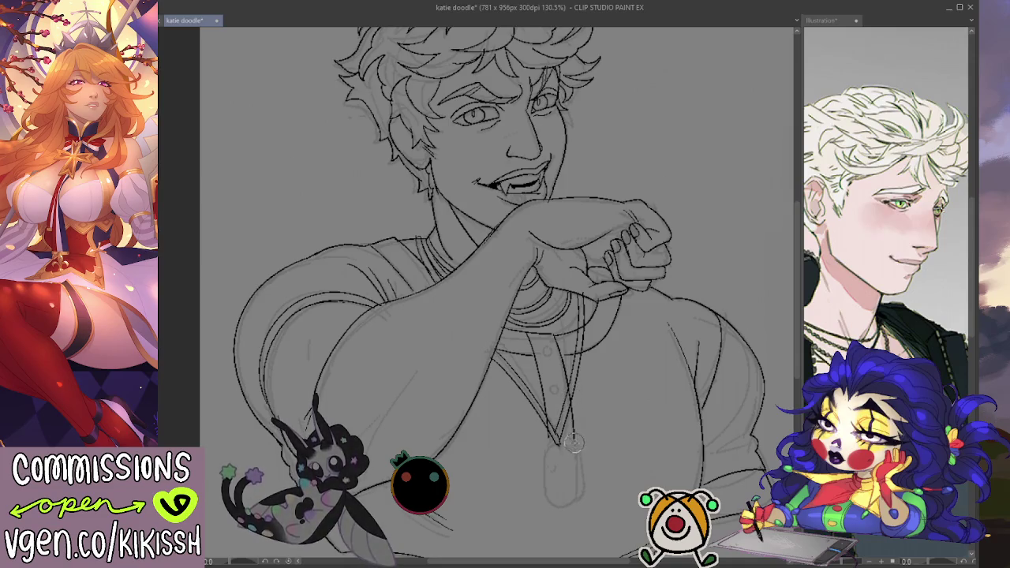
{"action": "left_click_drag", "start_coordinate": [560, 460], "coordinate": [570, 335]}
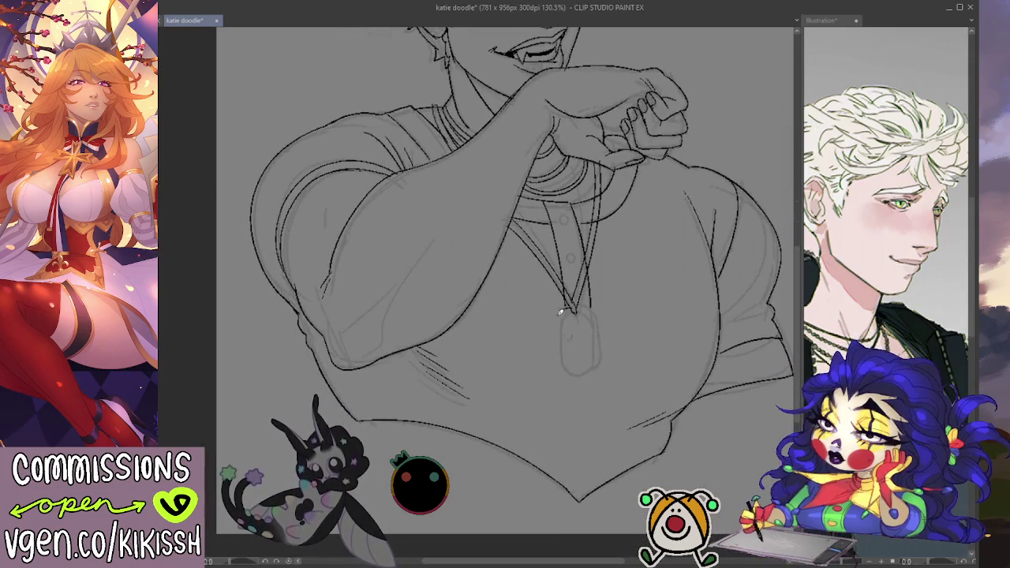
Outline the dog-tag pendant at the necklace tip and ink a button on the placket
{"action": "left_click_drag", "start_coordinate": [561, 314], "coordinate": [582, 310]}
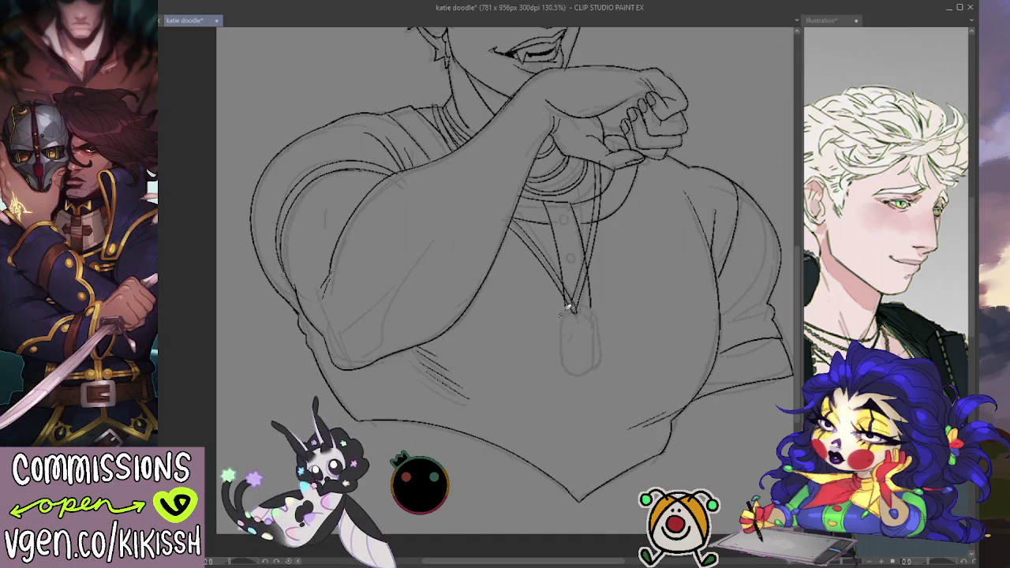
{"action": "mouse_move", "coordinate": [563, 313]}
{"action": "left_mouse_down"}
{"action": "mouse_move", "coordinate": [563, 359]}
{"action": "mouse_move", "coordinate": [595, 357]}
{"action": "left_mouse_up"}
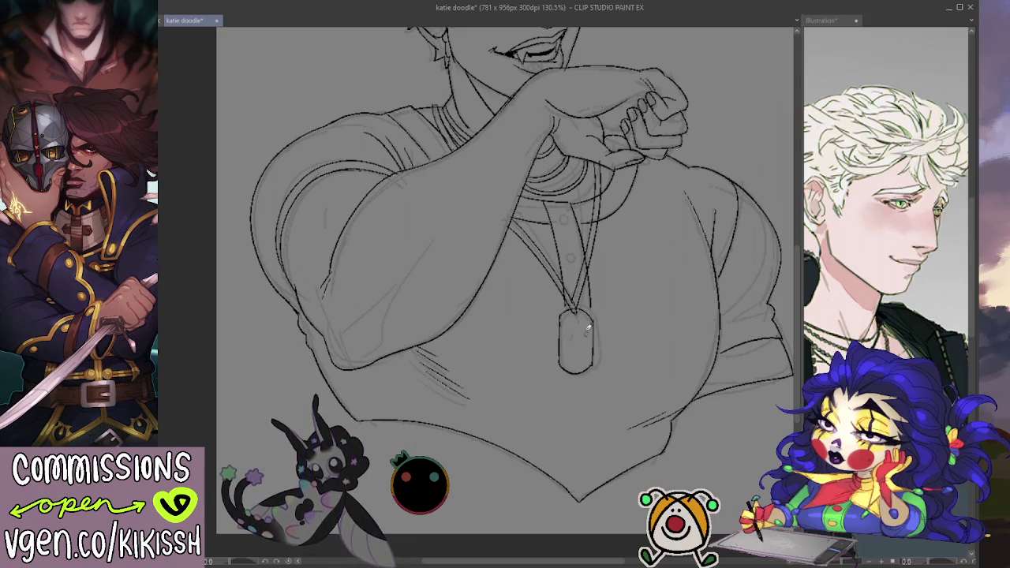
{"action": "mouse_move", "coordinate": [566, 307]}
{"action": "left_mouse_down"}
{"action": "mouse_move", "coordinate": [597, 311]}
{"action": "mouse_move", "coordinate": [593, 365]}
{"action": "left_mouse_up"}
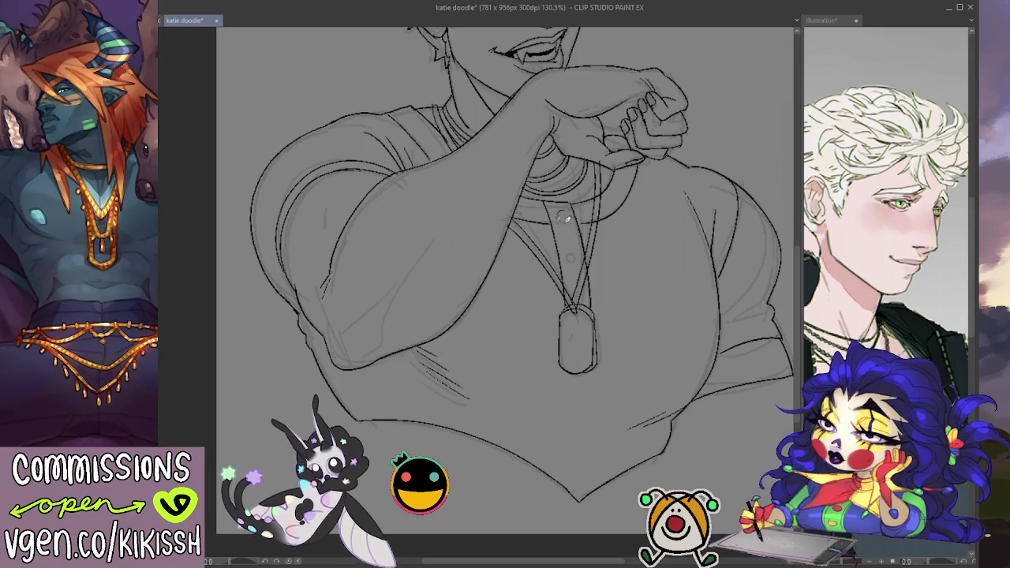
{"action": "left_click_drag", "start_coordinate": [574, 253], "coordinate": [573, 253]}
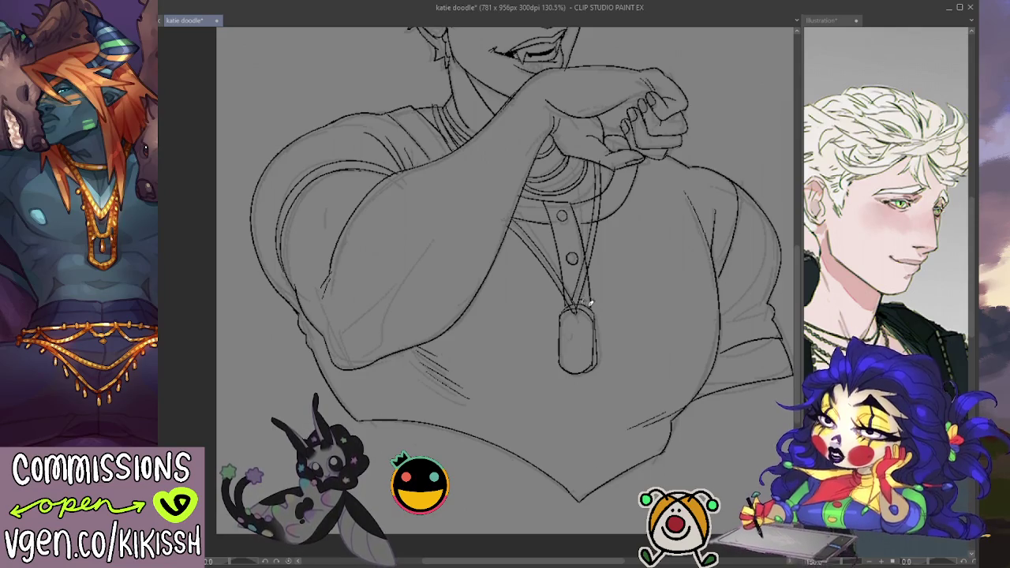
{"action": "left_click_drag", "start_coordinate": [552, 418], "coordinate": [593, 375]}
Undo the curve drawn beneath the dog-tag pendant
{"action": "key", "text": "ctrl+z"}
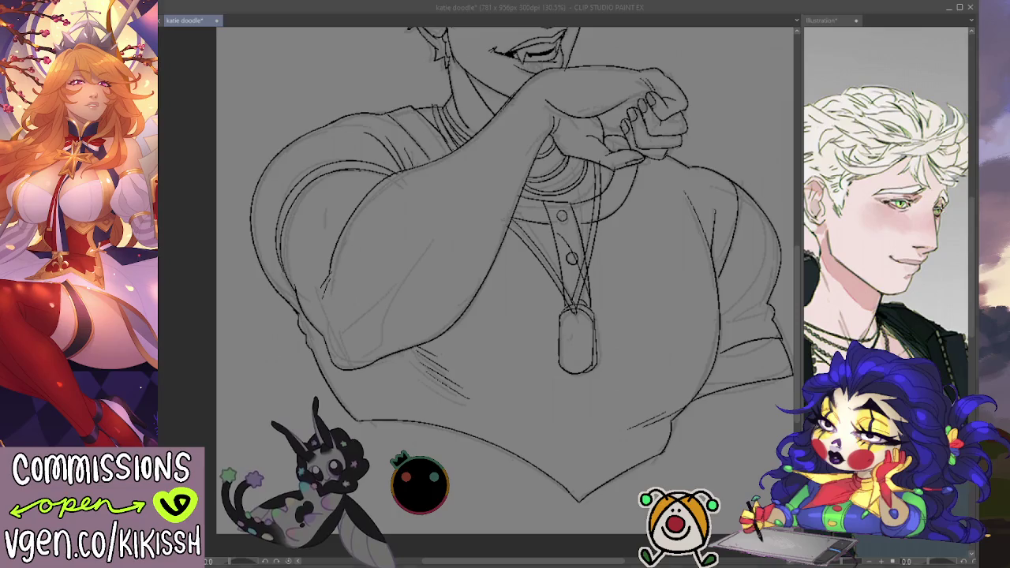
Ink the right arm contour, redraw the sleeve hem darker, and start the inner forearm line
{"action": "left_click", "coordinate": [607, 381]}
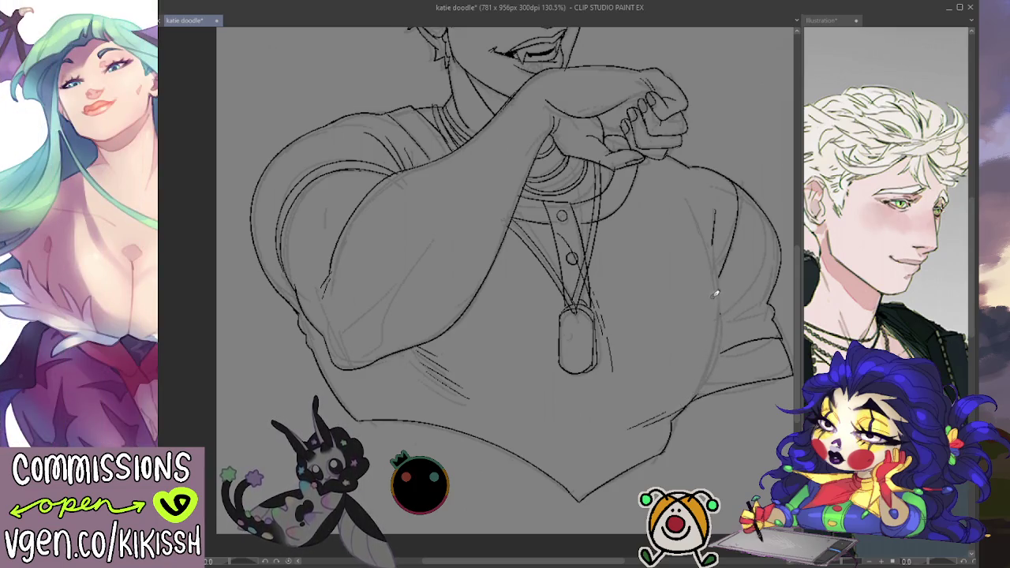
{"action": "mouse_move", "coordinate": [695, 394]}
{"action": "left_mouse_down"}
{"action": "mouse_move", "coordinate": [714, 288]}
{"action": "mouse_move", "coordinate": [710, 222]}
{"action": "left_mouse_up"}
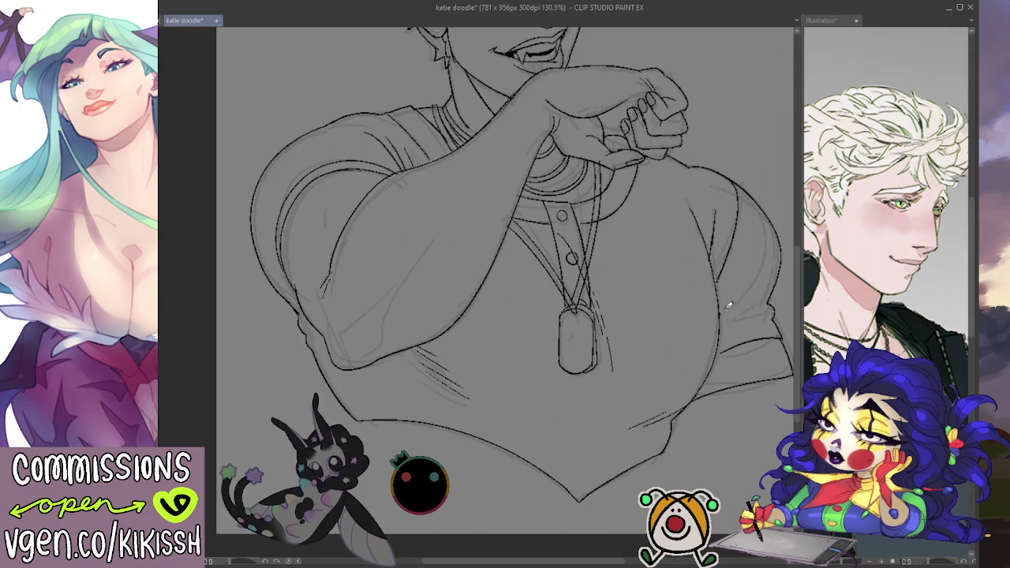
{"action": "key", "text": "ctrl+z"}
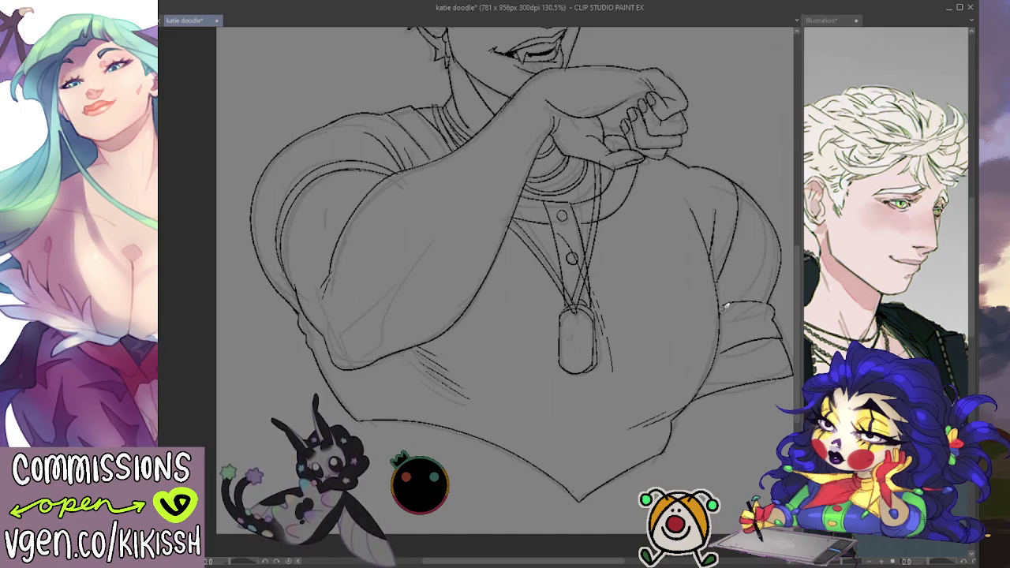
{"action": "left_click_drag", "start_coordinate": [724, 304], "coordinate": [775, 316]}
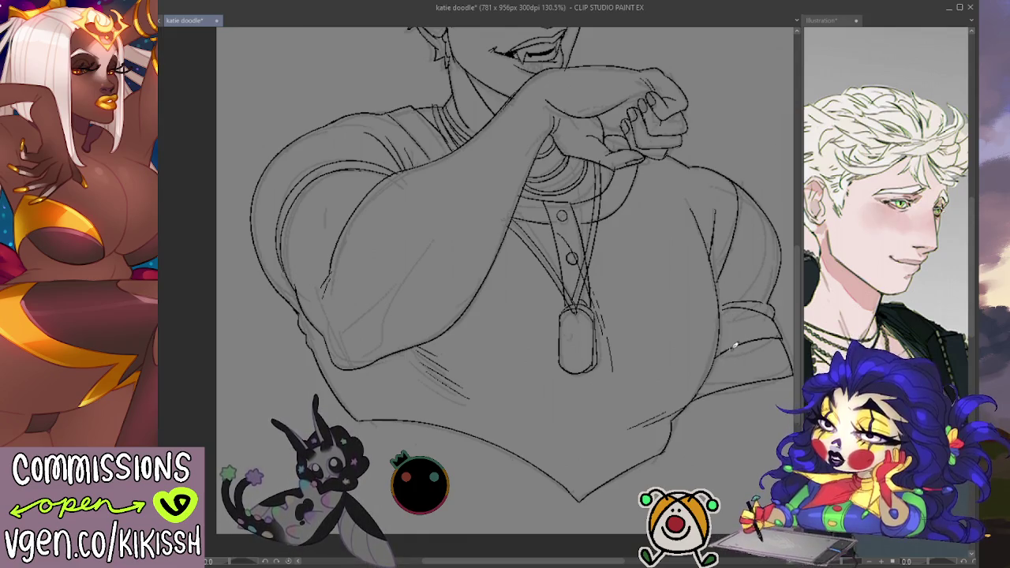
{"action": "left_click_drag", "start_coordinate": [430, 354], "coordinate": [465, 383]}
{"action": "left_click_drag", "start_coordinate": [404, 386], "coordinate": [421, 350]}
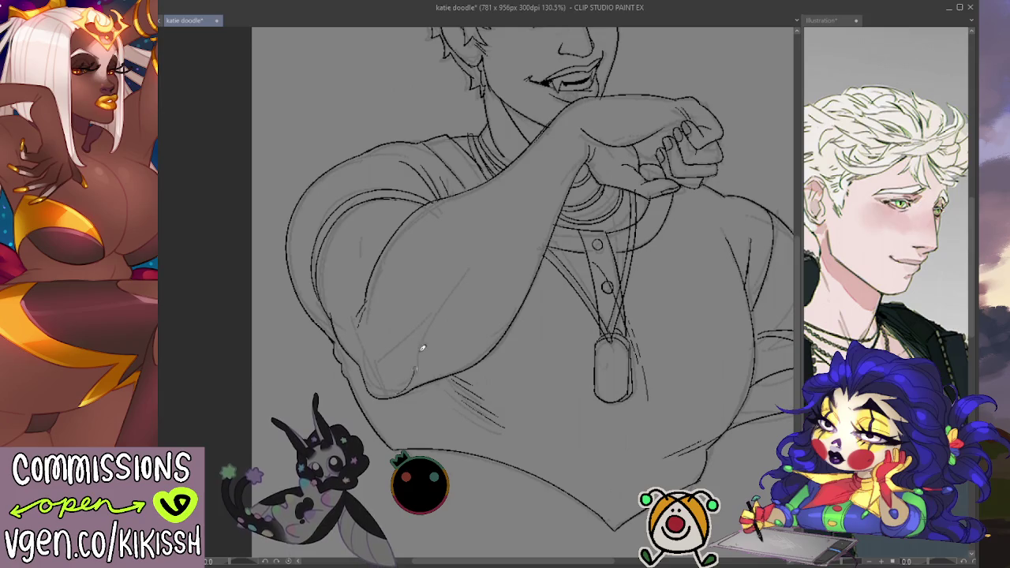
Continue the inner forearm strokes and hide the rough sketch layer
{"action": "left_click_drag", "start_coordinate": [433, 315], "coordinate": [386, 357]}
{"action": "left_click_drag", "start_coordinate": [485, 335], "coordinate": [492, 361]}
{"action": "mouse_move", "coordinate": [398, 366]}
{"action": "left_mouse_down"}
{"action": "mouse_move", "coordinate": [372, 394]}
{"action": "mouse_move", "coordinate": [410, 411]}
{"action": "mouse_move", "coordinate": [374, 410]}
{"action": "left_mouse_up"}
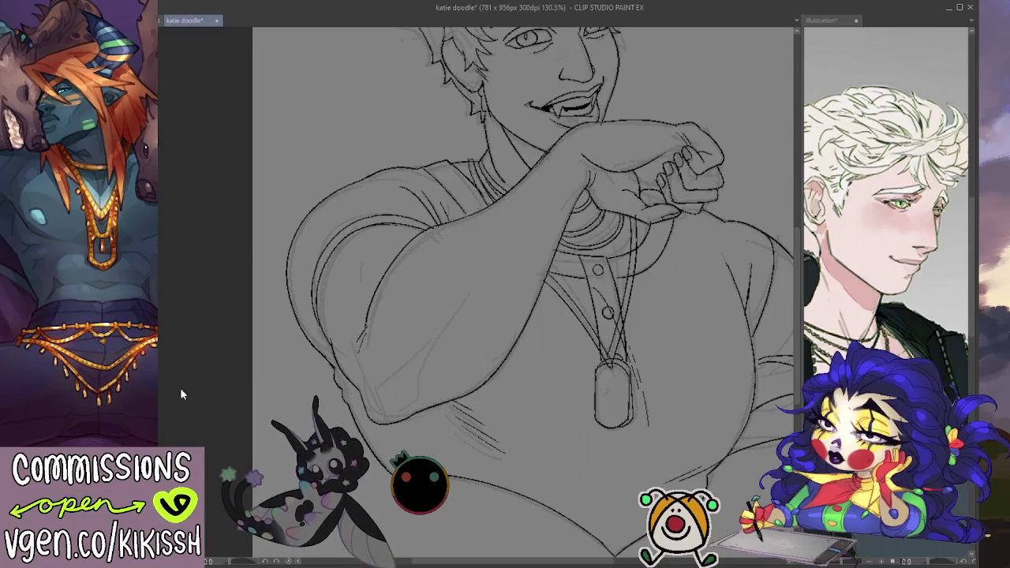
{"action": "key", "text": "ctrl+z"}
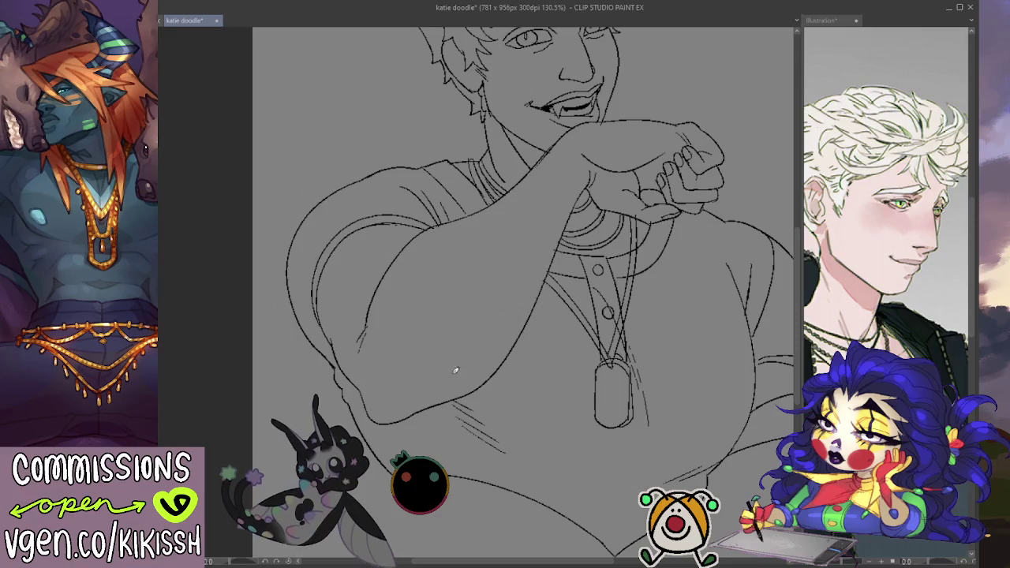
Ink the left forearm contour, redoing strokes that came out wrong
{"action": "left_click_drag", "start_coordinate": [426, 395], "coordinate": [465, 311]}
{"action": "key", "text": "ctrl+z"}
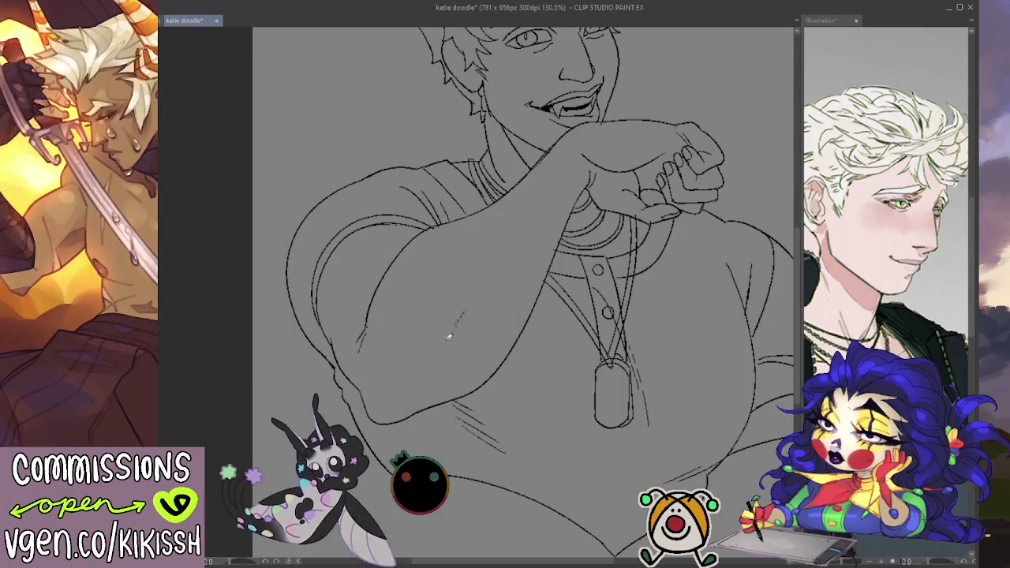
{"action": "left_click_drag", "start_coordinate": [418, 379], "coordinate": [471, 302]}
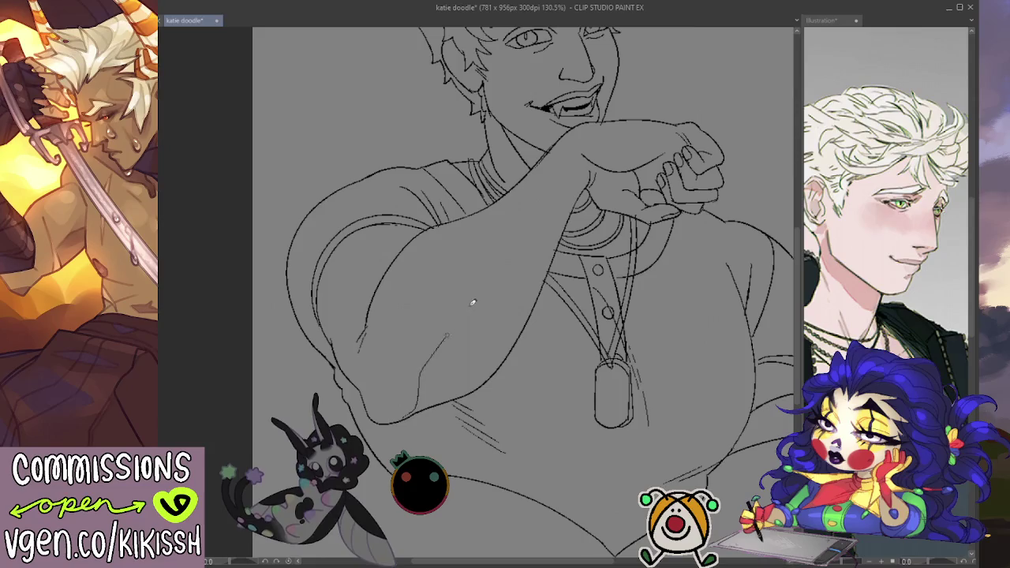
{"action": "mouse_move", "coordinate": [480, 359]}
{"action": "left_mouse_down"}
{"action": "mouse_move", "coordinate": [431, 424]}
{"action": "mouse_move", "coordinate": [505, 363]}
{"action": "left_mouse_up"}
{"action": "left_click_drag", "start_coordinate": [422, 364], "coordinate": [497, 303]}
{"action": "key", "text": "ctrl+z"}
Ink the forearm from the elbow upward, retrying the elbow strokes
{"action": "mouse_move", "coordinate": [396, 392]}
{"action": "left_mouse_down"}
{"action": "mouse_move", "coordinate": [502, 314]}
{"action": "mouse_move", "coordinate": [440, 390]}
{"action": "mouse_move", "coordinate": [438, 416]}
{"action": "left_mouse_up"}
{"action": "key", "text": "ctrl+z"}
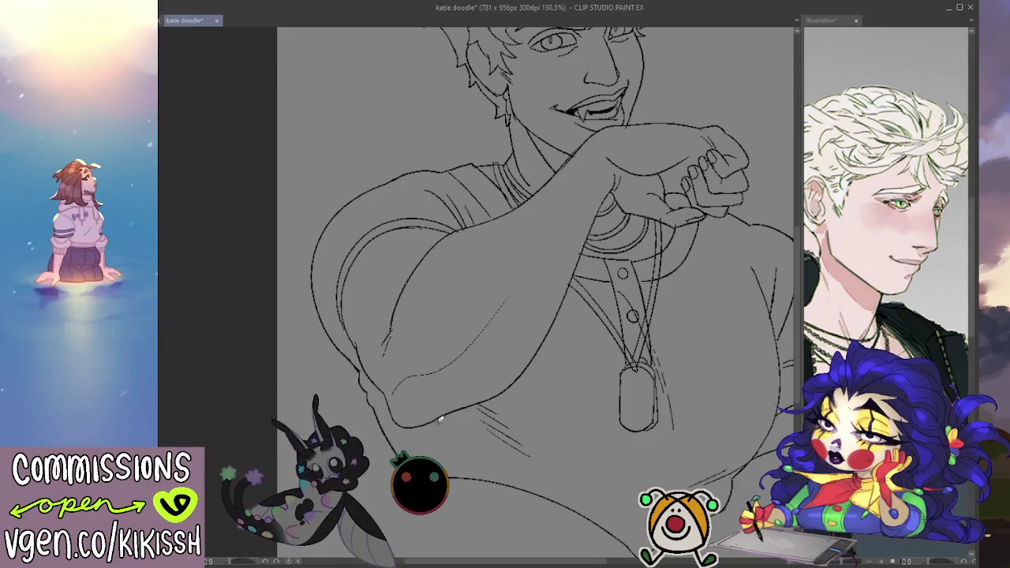
{"action": "left_click_drag", "start_coordinate": [448, 387], "coordinate": [493, 331]}
{"action": "mouse_move", "coordinate": [447, 390]}
{"action": "left_mouse_down"}
{"action": "mouse_move", "coordinate": [491, 324]}
{"action": "mouse_move", "coordinate": [447, 398]}
{"action": "left_mouse_up"}
{"action": "key", "text": "ctrl+z"}
{"action": "left_click_drag", "start_coordinate": [517, 411], "coordinate": [478, 454]}
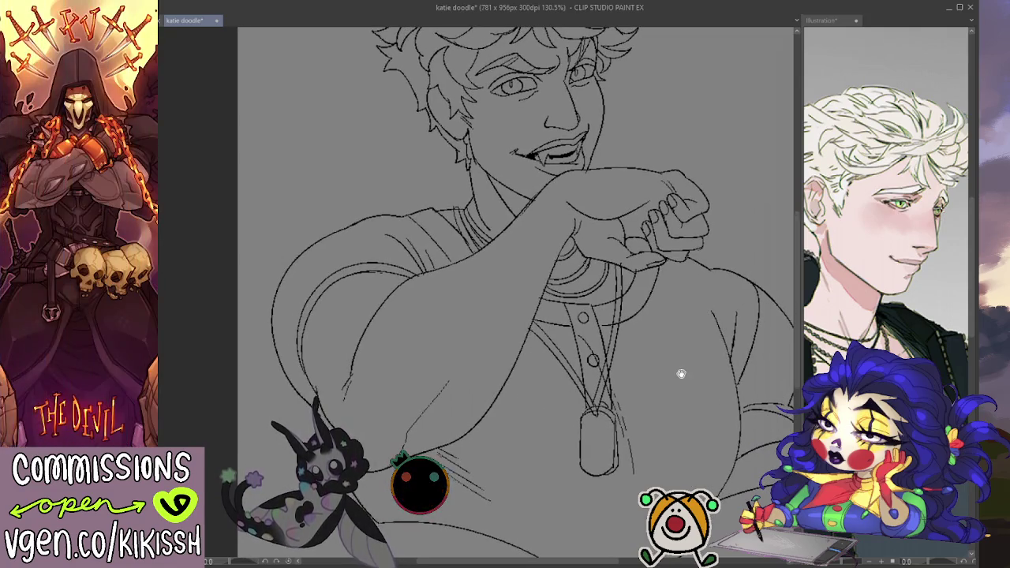
Ink the top edge of the raised fist
{"action": "left_click_drag", "start_coordinate": [684, 371], "coordinate": [664, 379]}
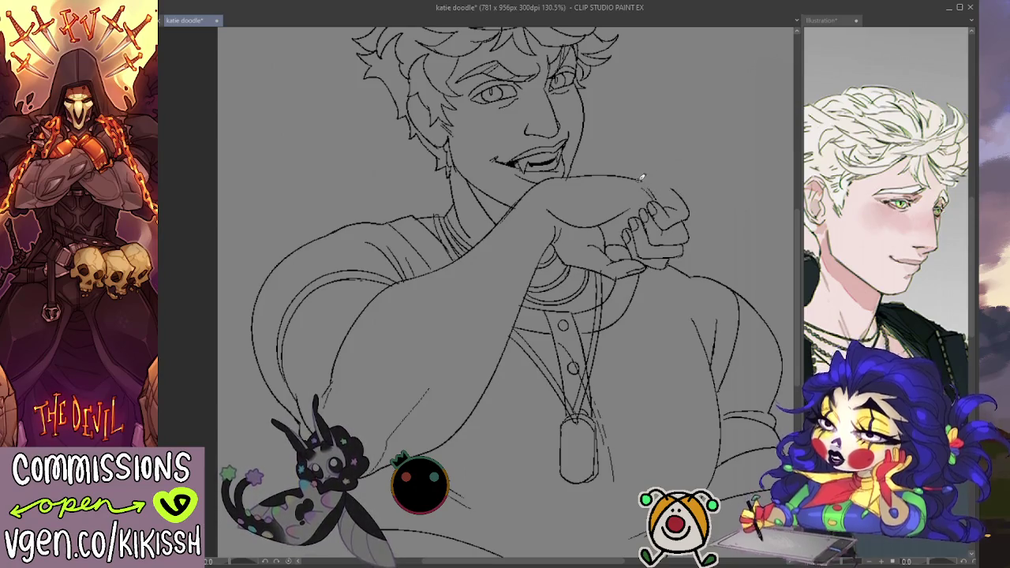
{"action": "left_click_drag", "start_coordinate": [641, 179], "coordinate": [666, 189]}
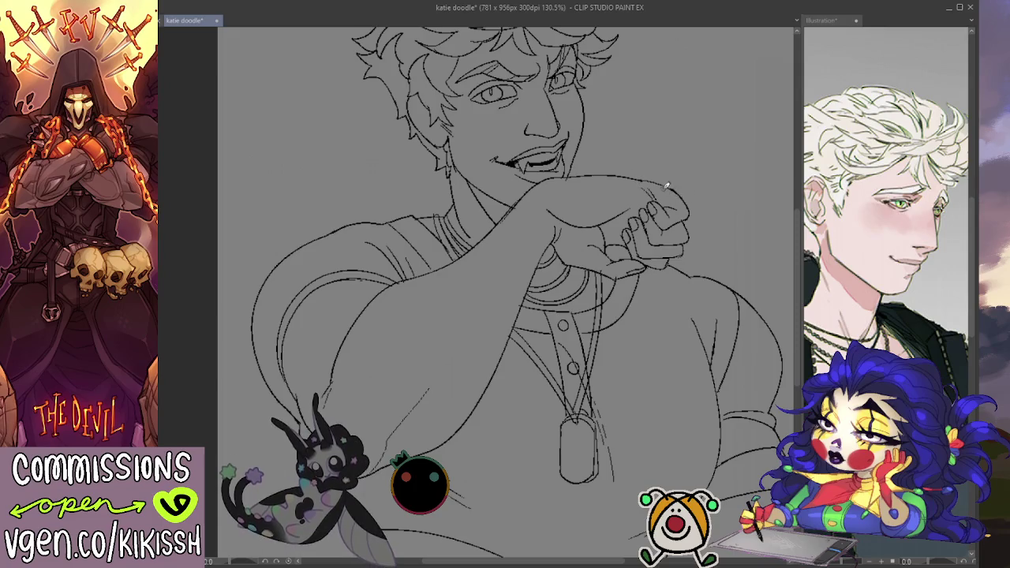